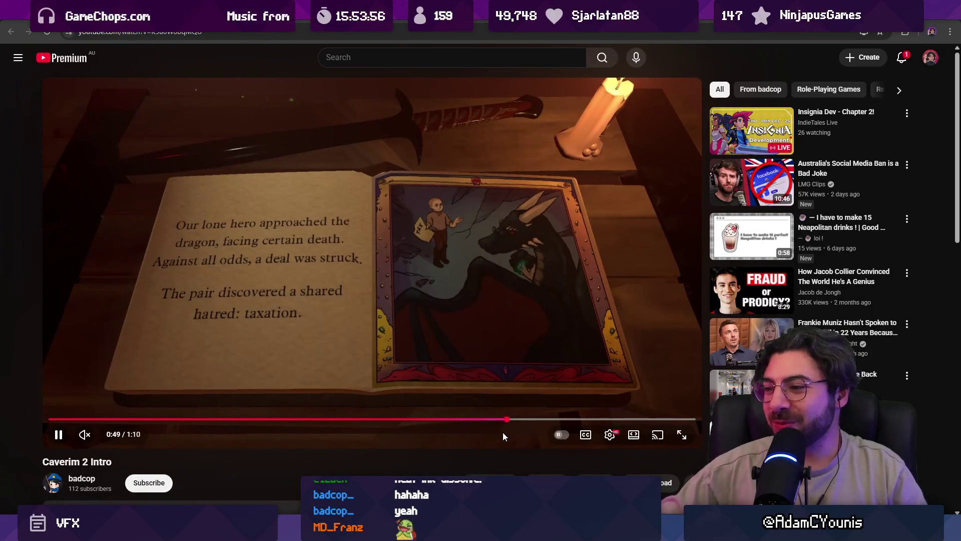
- Skip the Caverim 2 Intro video ahead to its THE END page and pause it
left_click(548, 419)
left_click(598, 420)
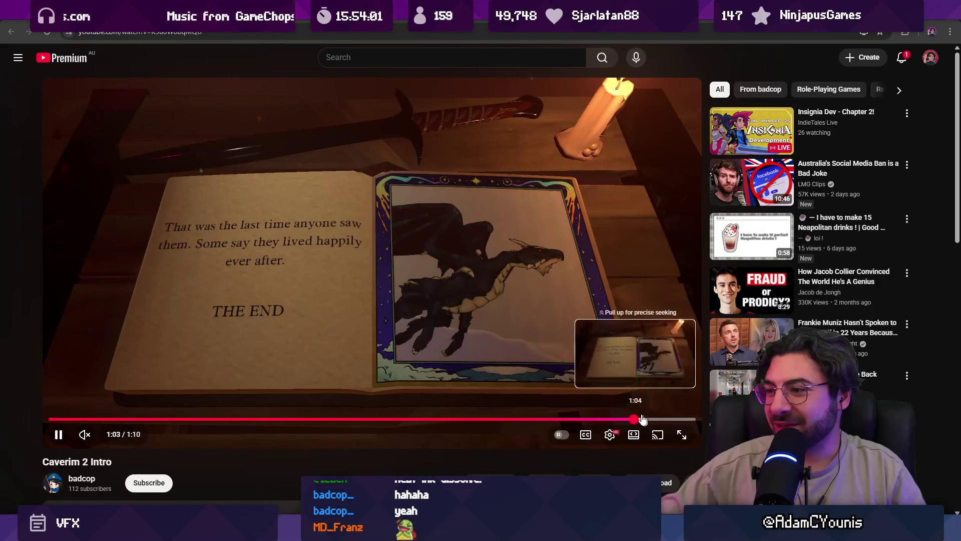
left_click(637, 419)
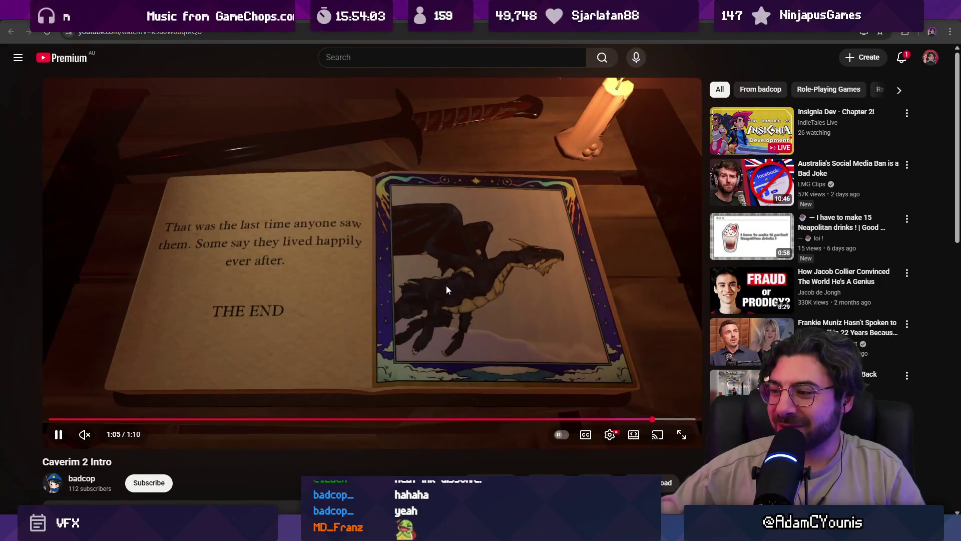
left_click(367, 235)
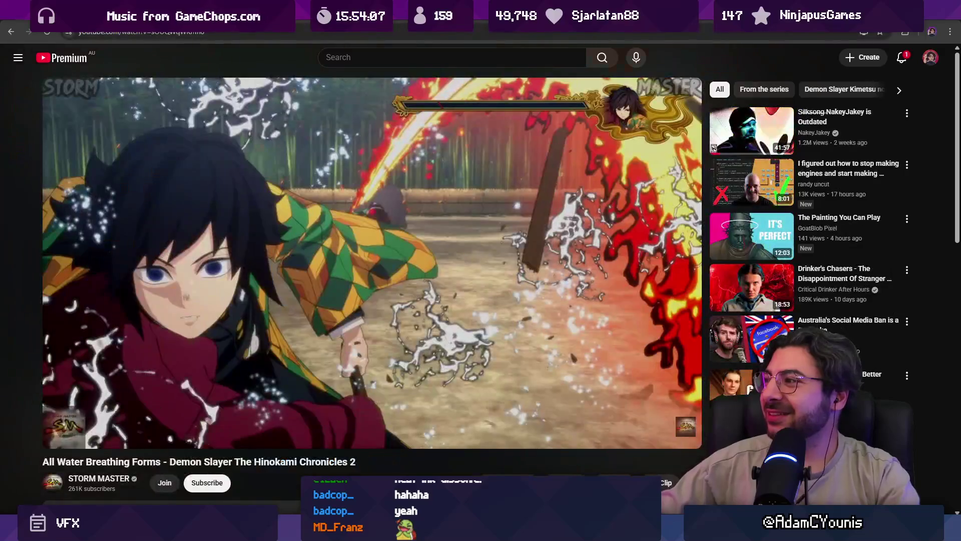
- Undo the pasted Balatro screenshot in the drawing app, then switch to Unity
scroll(464, 175, "down", 5)
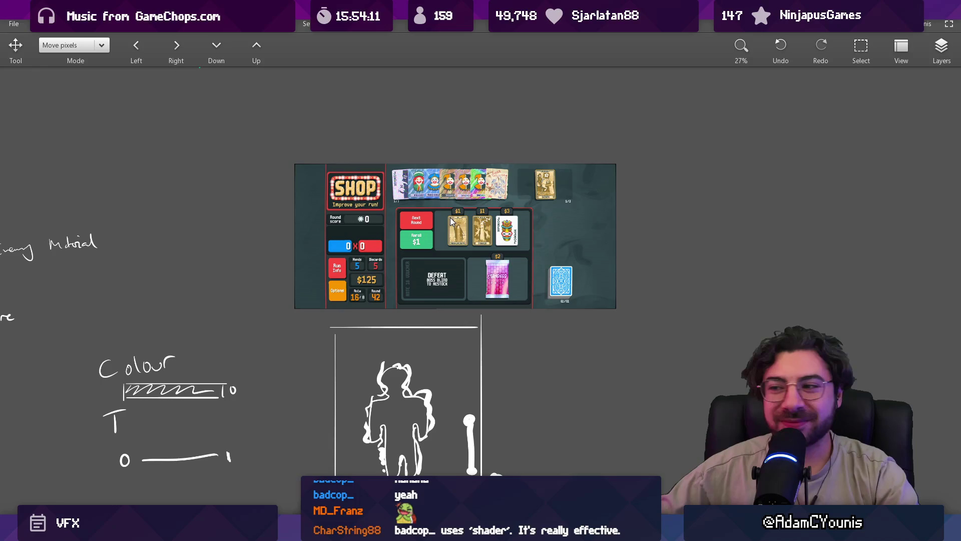
key("ctrl+z")
scroll(479, 225, "down", 5)
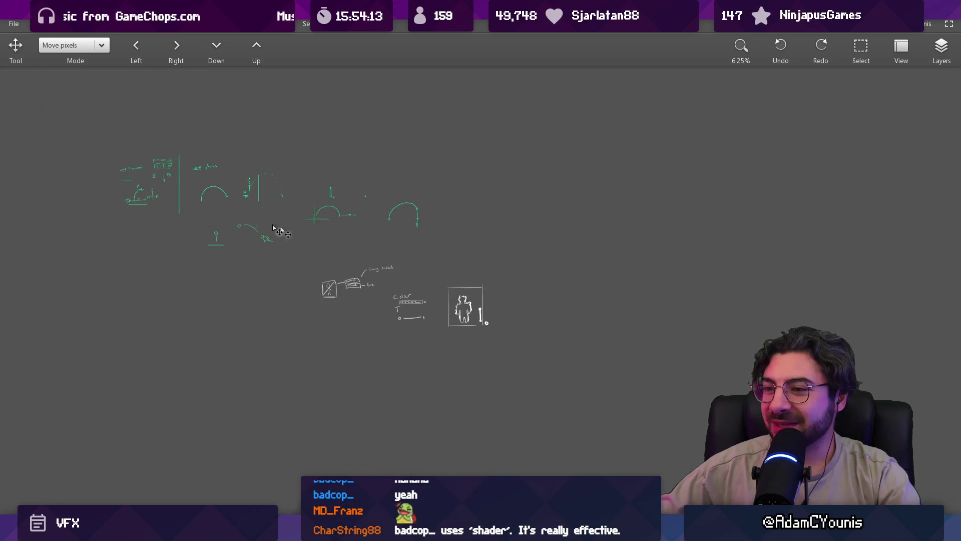
key("alt+Tab")
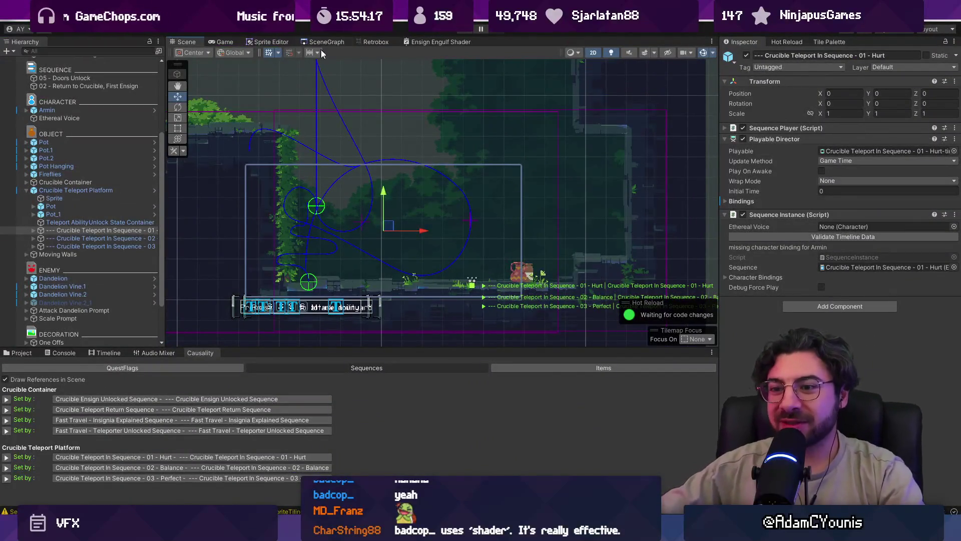
- Load the Crucible Teleport Platform's first teleport-in sequence into an enlarged Timeline
left_click_drag(350, 348, 351, 364)
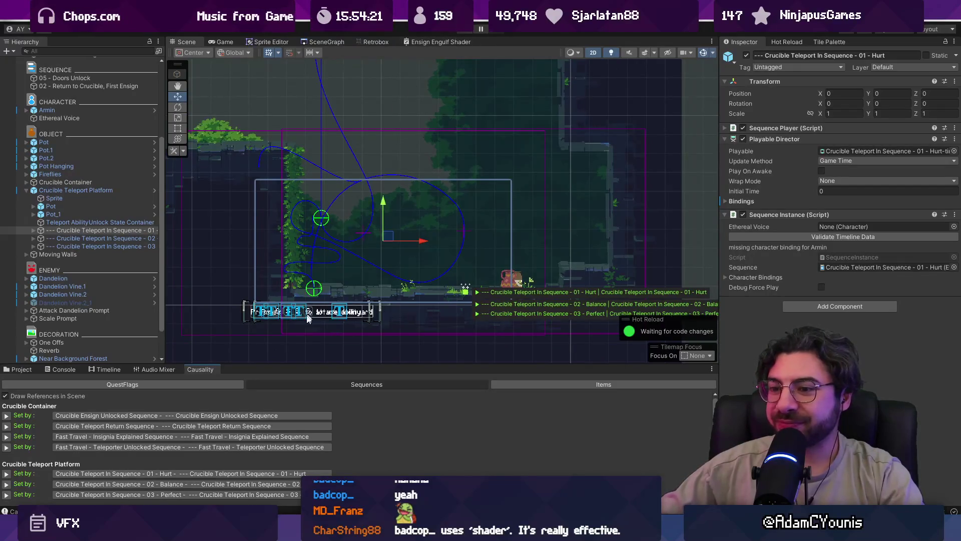
left_click(119, 370)
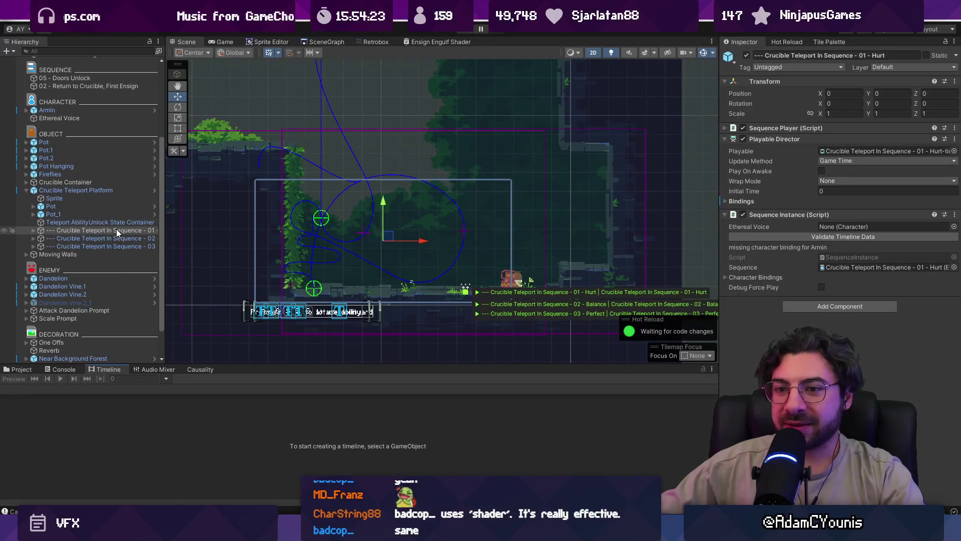
left_click(60, 190)
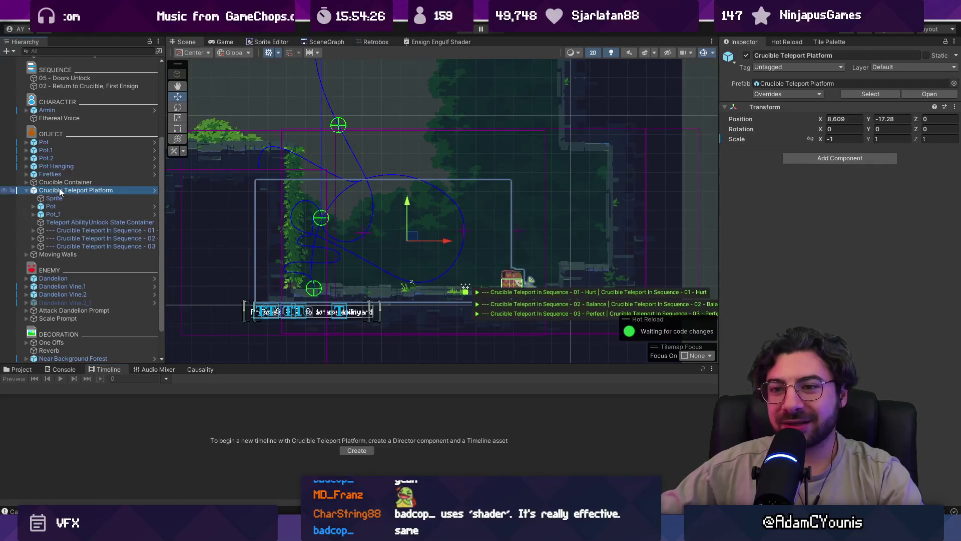
left_click(108, 226)
left_click_drag(280, 365, 281, 245)
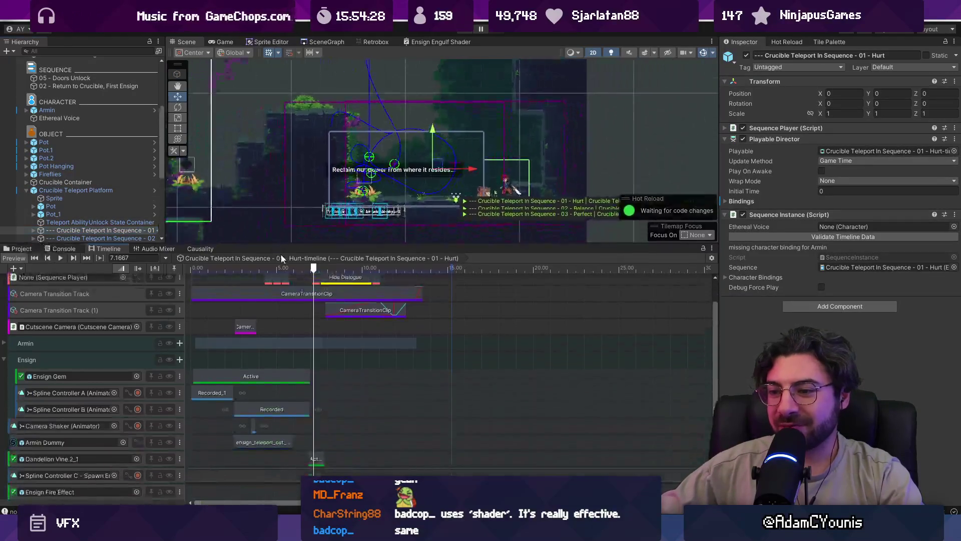
scroll(275, 468, "up", 5)
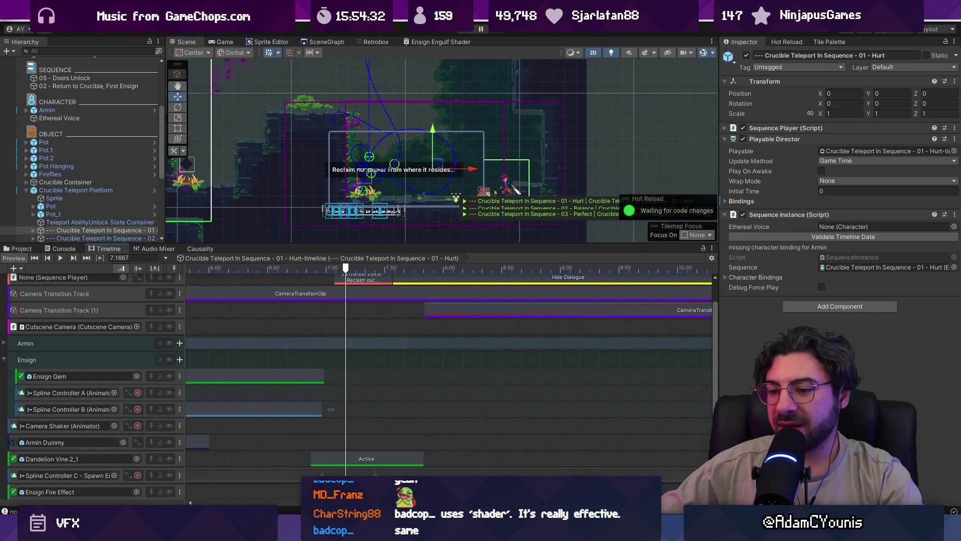
- Shift Spline Controller C's Animation Time curve keys earlier, with the playhead near 7.012
left_click(68, 476)
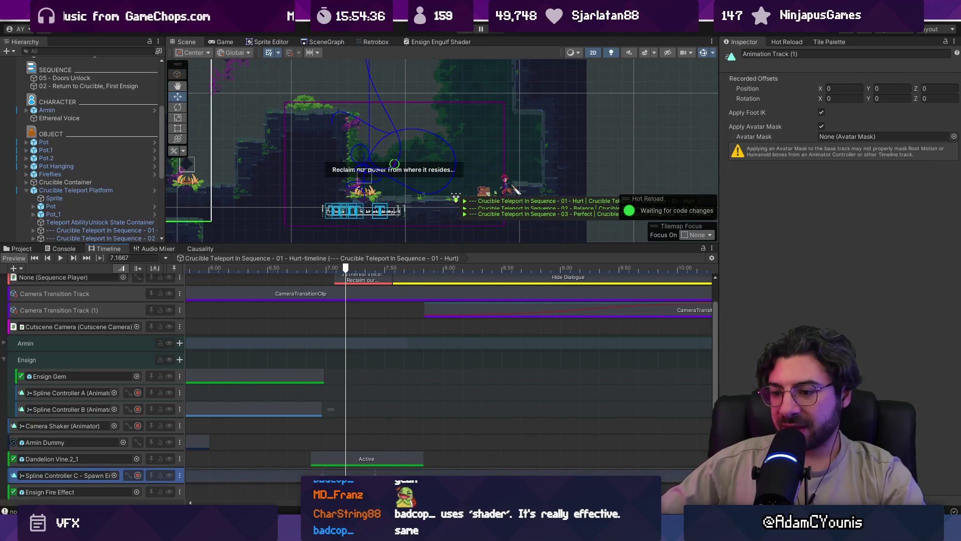
left_click(128, 475)
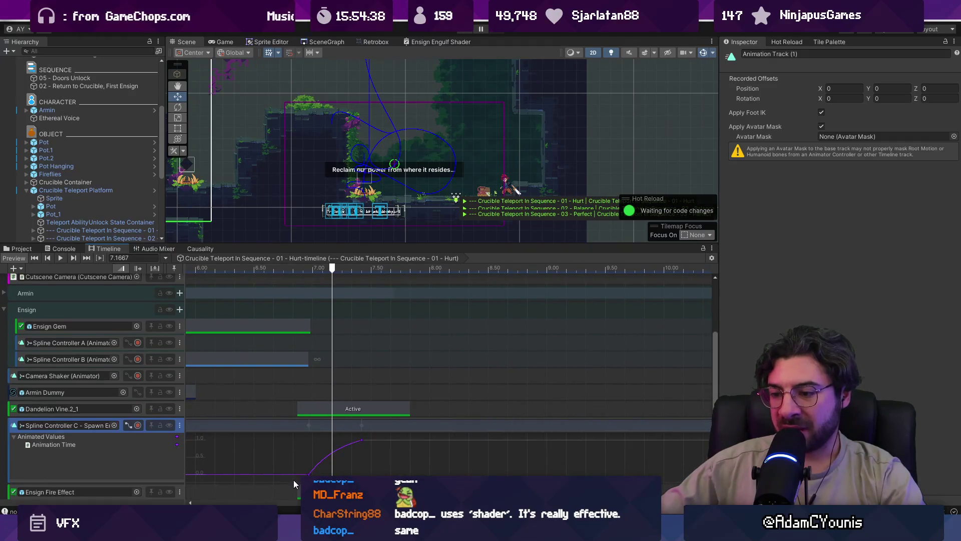
left_click(360, 440)
left_click_drag(360, 440, 329, 456)
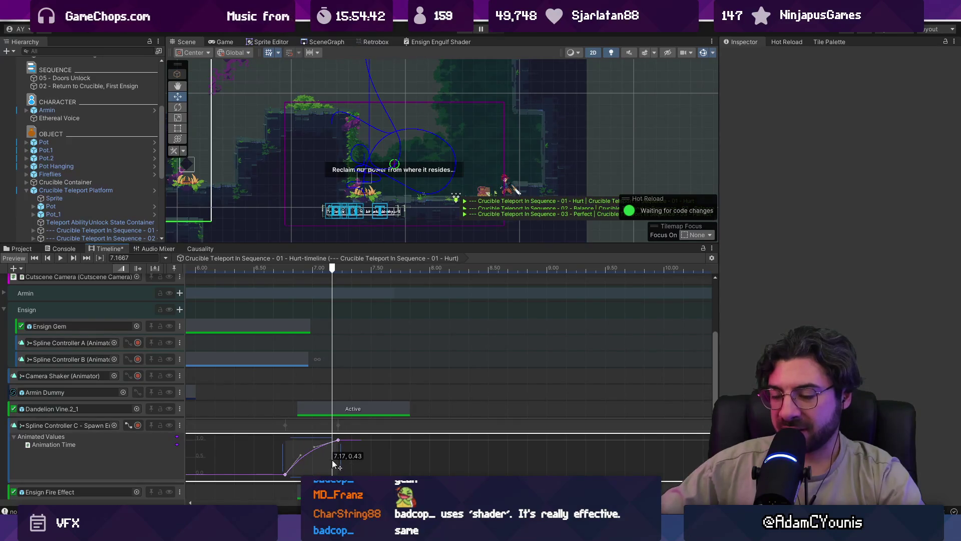
left_click(281, 268)
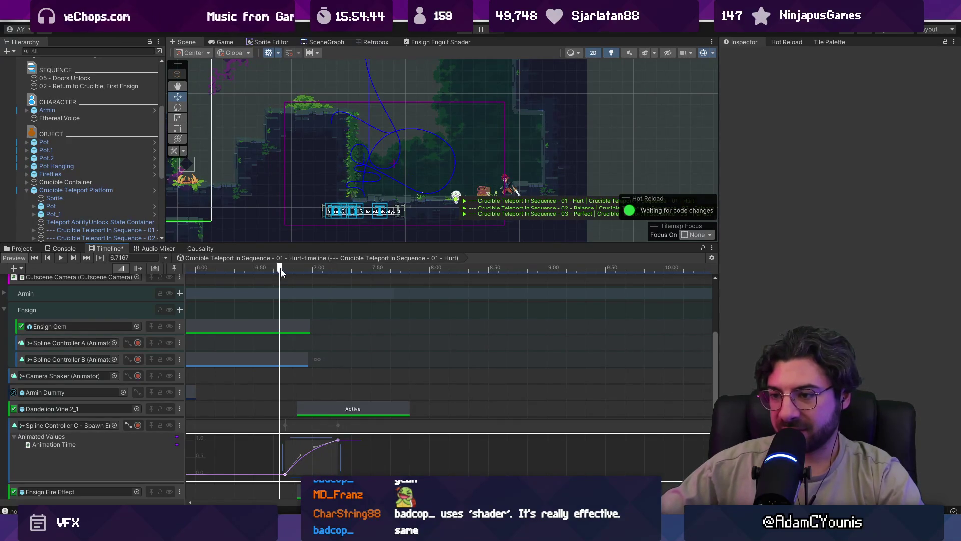
left_click_drag(281, 268, 314, 268)
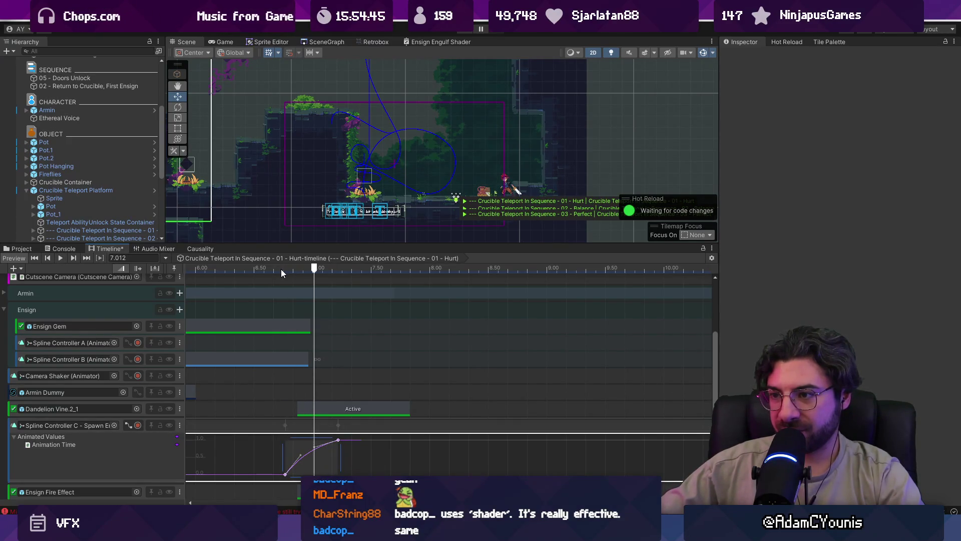
left_click(362, 452)
left_click_drag(273, 479, 364, 440)
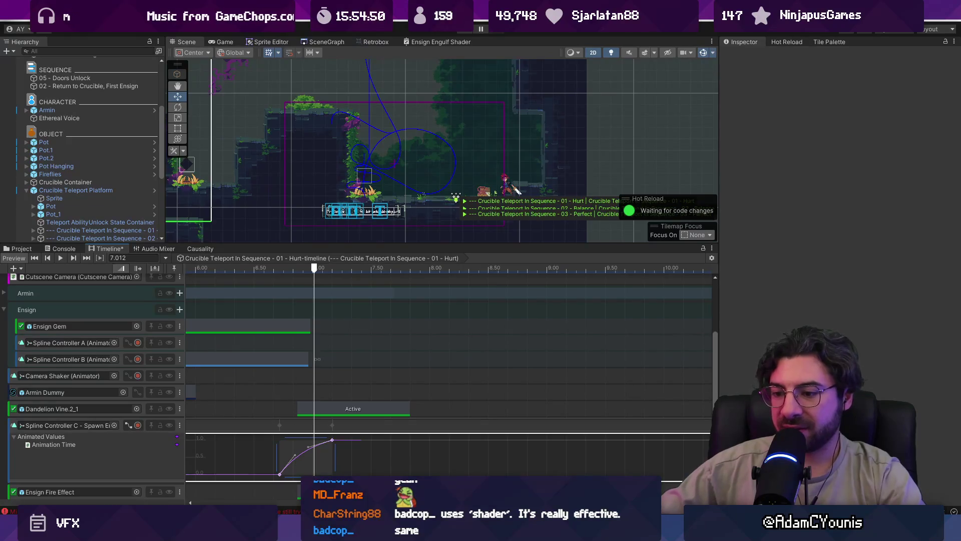
- Move the Ensign Fire Effect clip one frame later to start at 6.716667
left_click(293, 491)
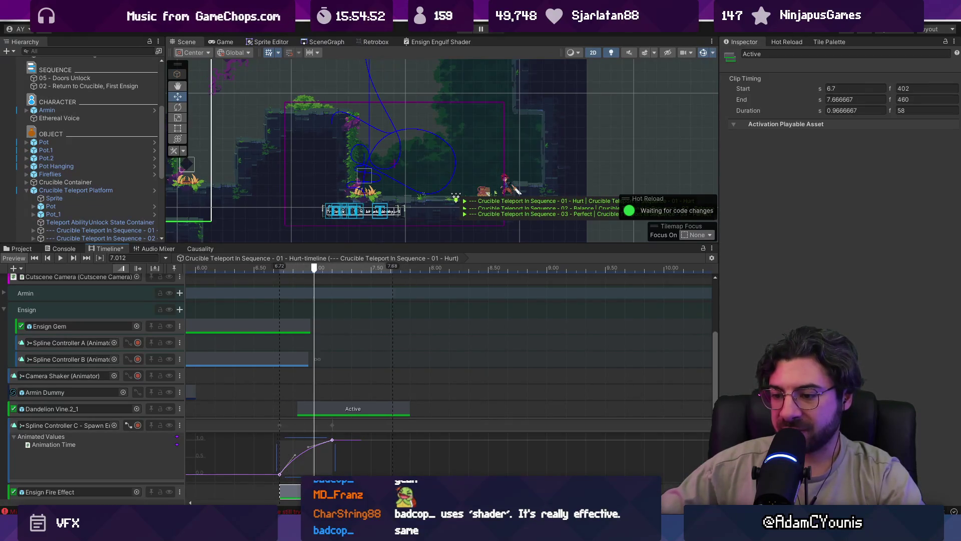
left_click_drag(293, 491, 295, 491)
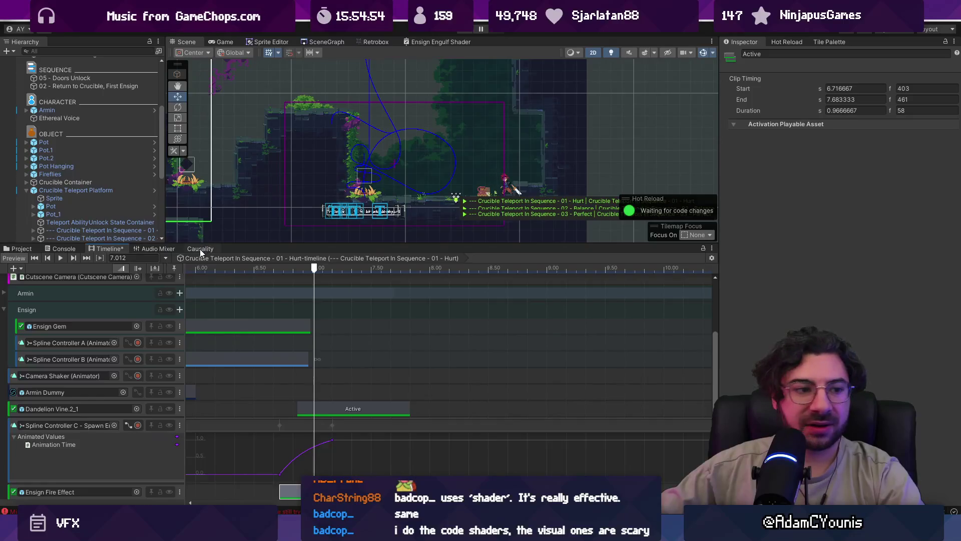
left_click(201, 249)
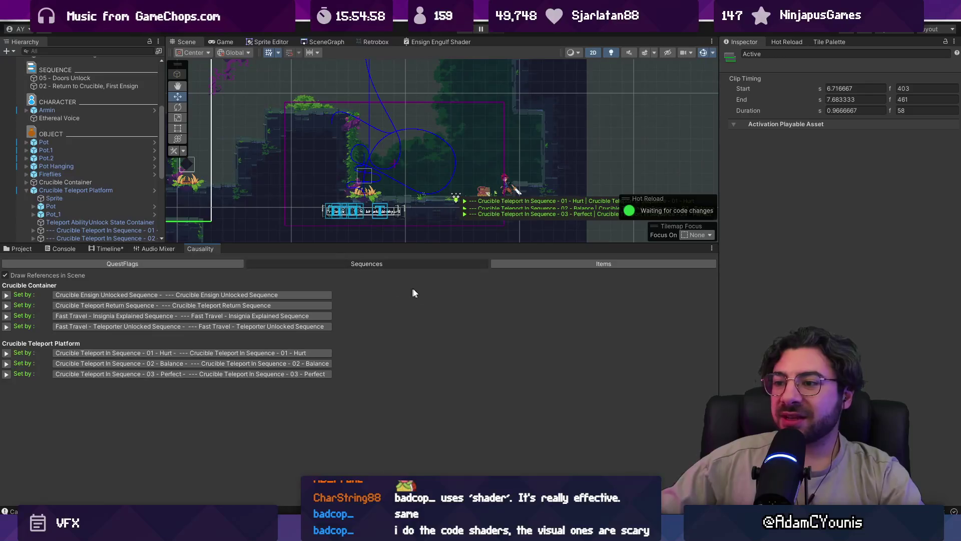
- Open the Ensign Engulf Shader graph maximized and dismiss the unsaved-changes warning
left_click(426, 44)
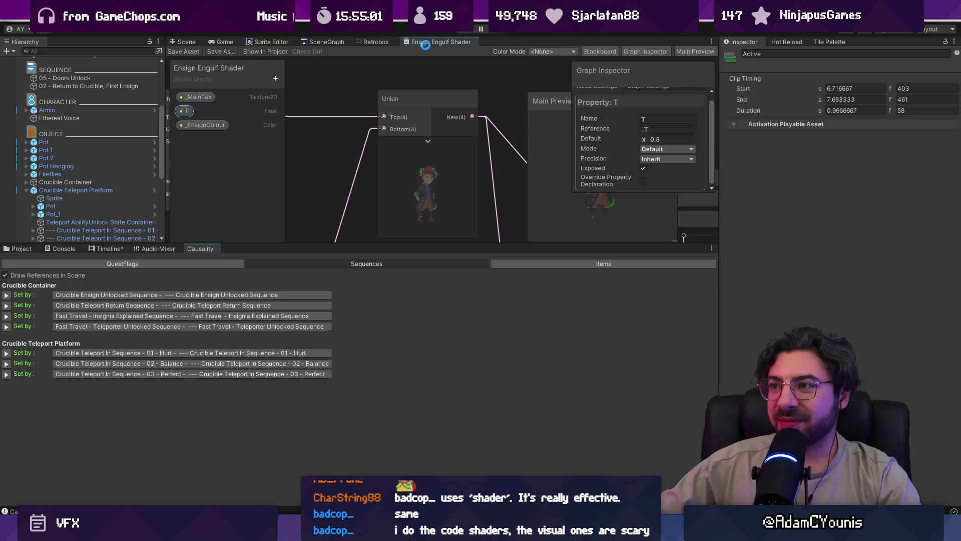
double_click(426, 45)
left_click(473, 287)
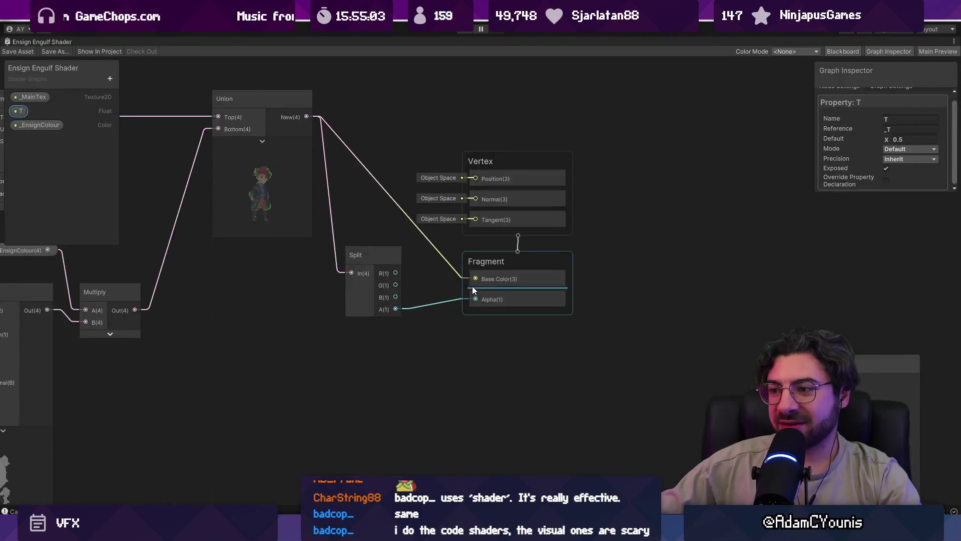
scroll(317, 356, "up", 3)
- Drill into the Flame Engulf sub-graph, then into its Blur sub-graph to inspect the nodes
double_click(298, 338)
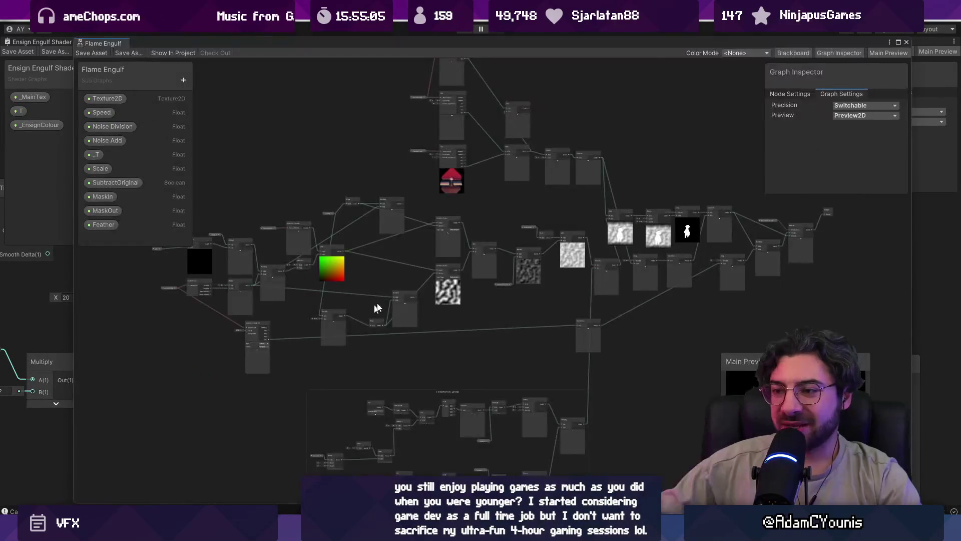
mouse_move(408, 298)
left_mouse_down()
mouse_move(399, 367)
mouse_move(389, 206)
mouse_move(401, 361)
mouse_move(409, 221)
mouse_move(414, 284)
left_mouse_up()
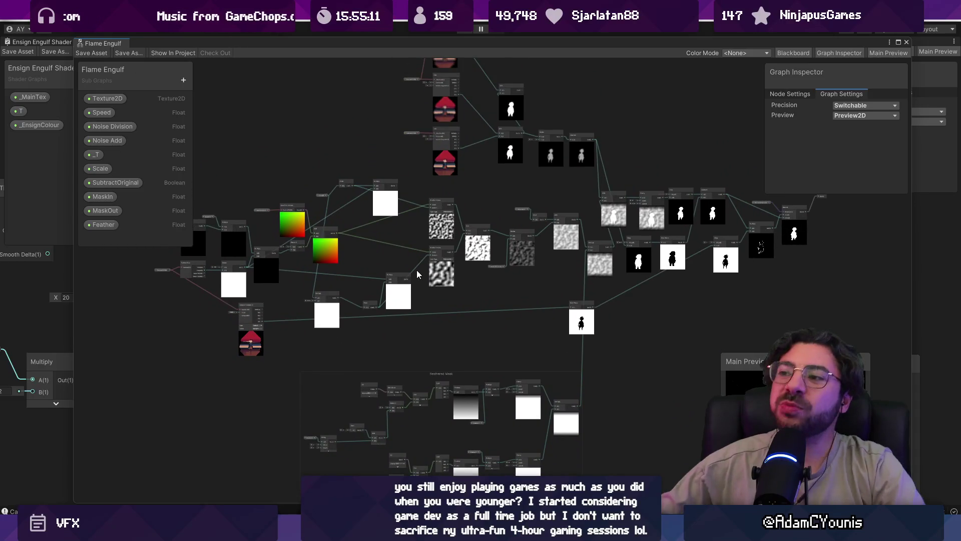
scroll(437, 253, "up", 10)
left_click_drag(410, 116, 371, 233)
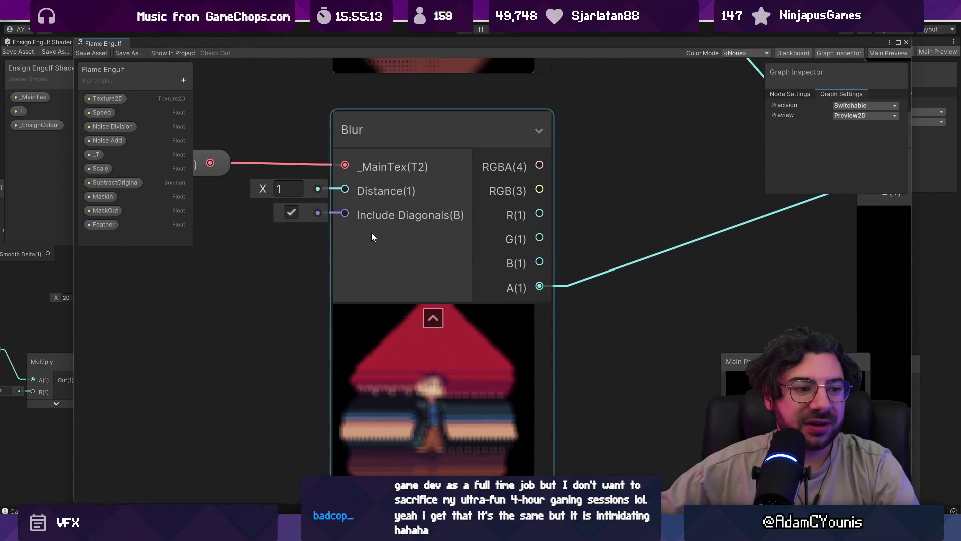
scroll(377, 228, "down", 4)
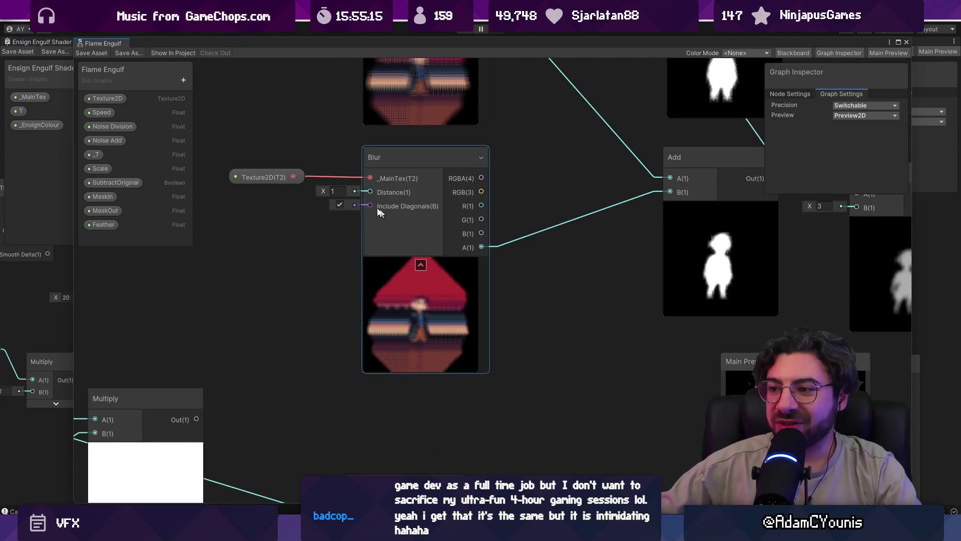
double_click(416, 294)
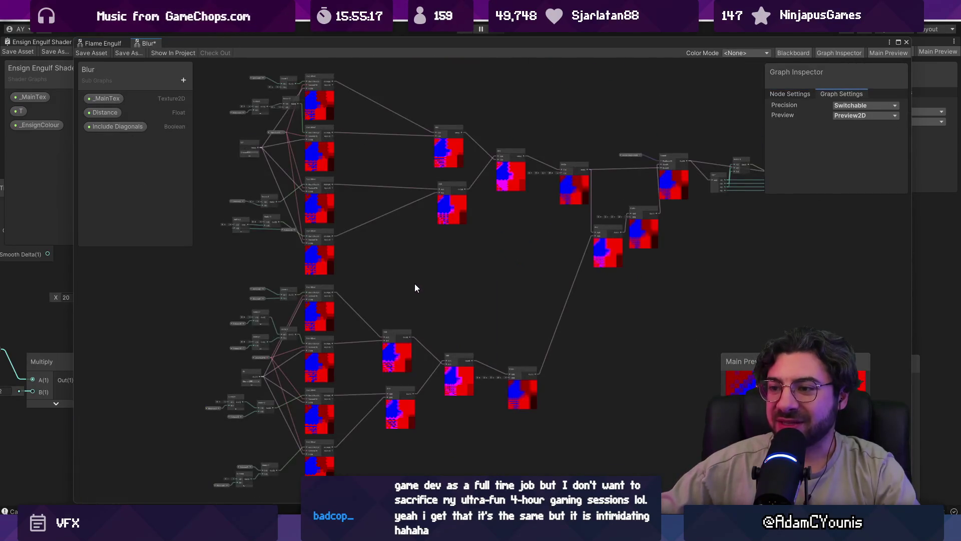
left_click_drag(414, 283, 431, 281)
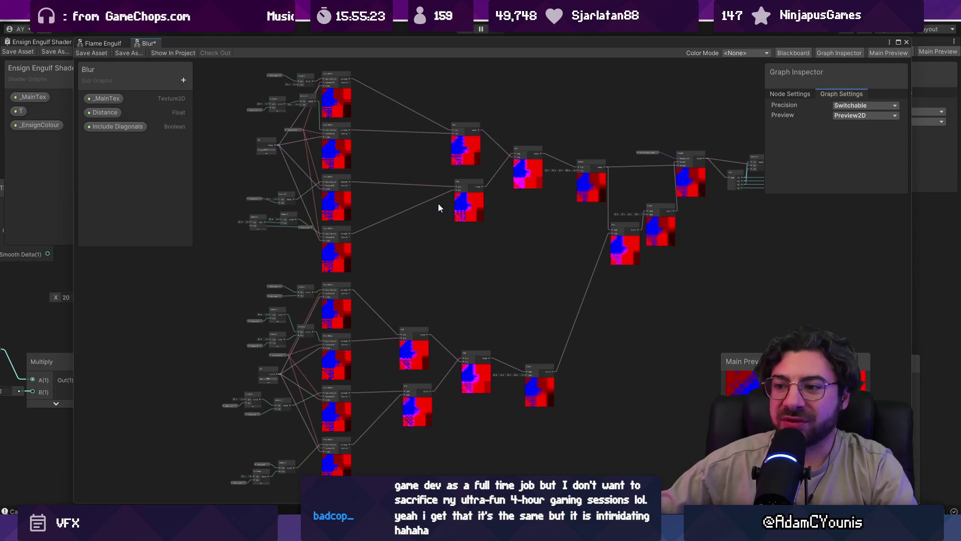
scroll(326, 105, "up", 5)
scroll(361, 181, "down", 4)
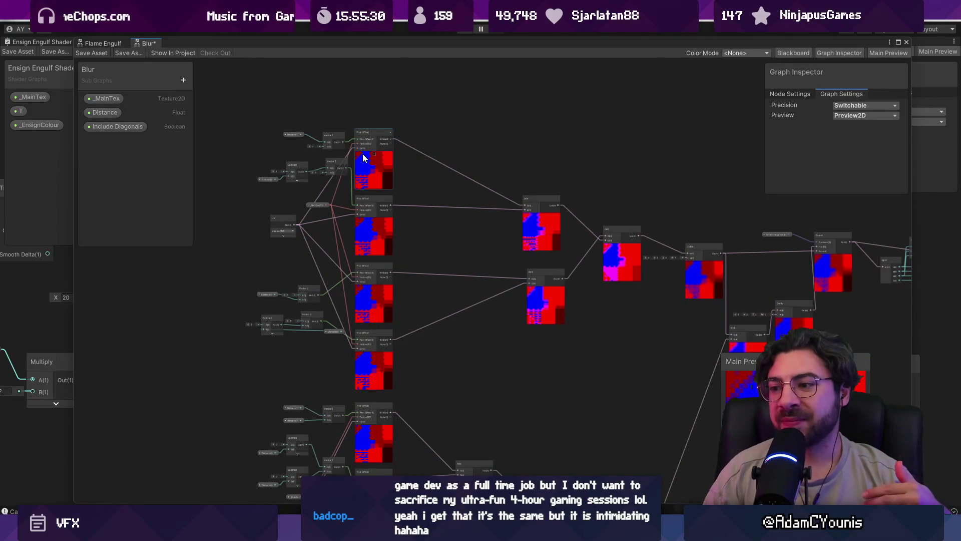
scroll(377, 163, "down", 3)
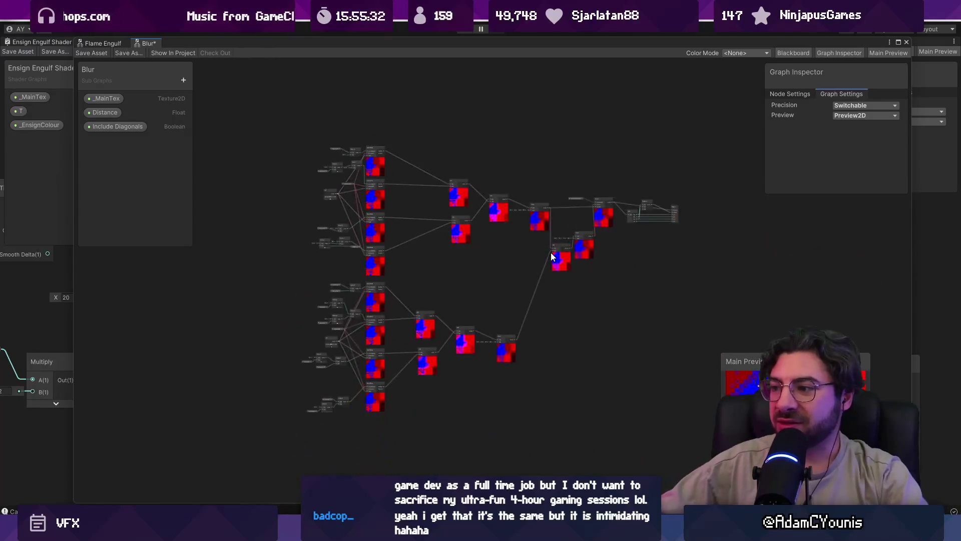
scroll(551, 252, "up", 6)
scroll(551, 223, "down", 3)
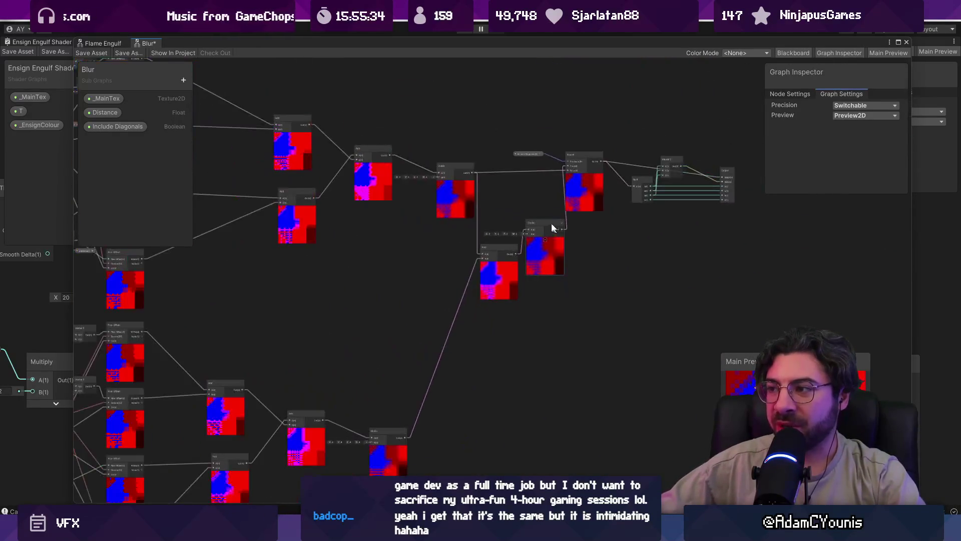
- Close the Blur subgraph, answer the unsaved-changes prompt, and un-maximize the graph window
left_click(906, 42)
left_click(509, 287)
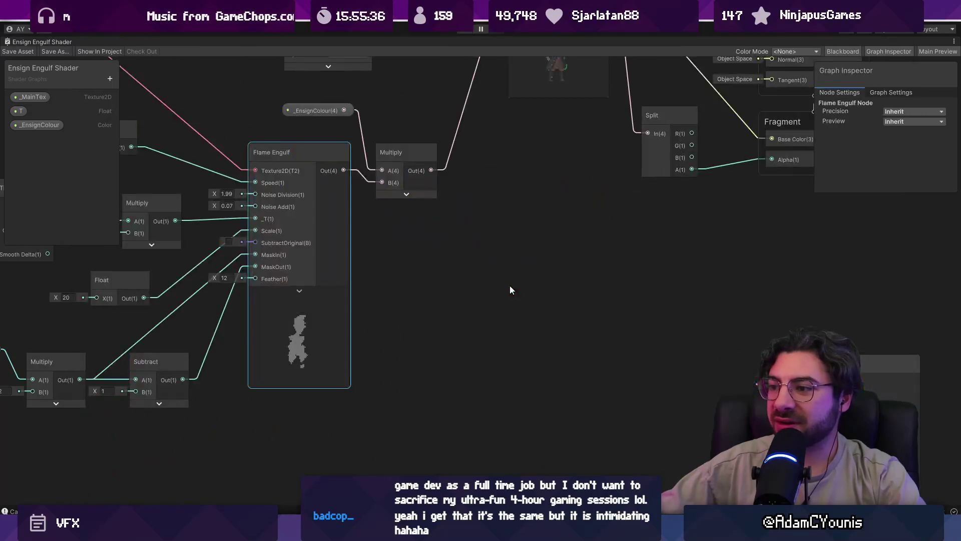
scroll(480, 270, "down", 5)
scroll(409, 209, "up", 3)
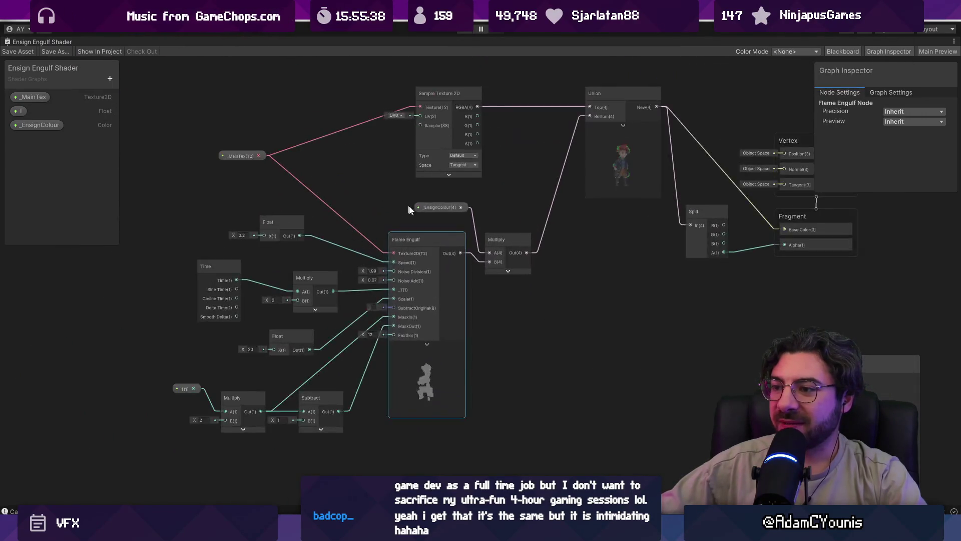
scroll(433, 335, "up", 3)
scroll(474, 252, "down", 1)
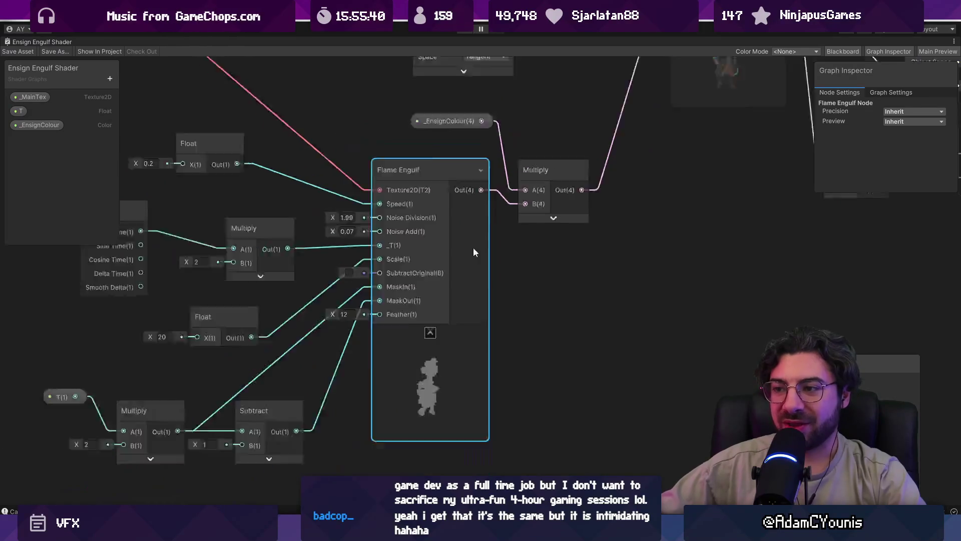
scroll(473, 247, "down", 2)
right_click(28, 41)
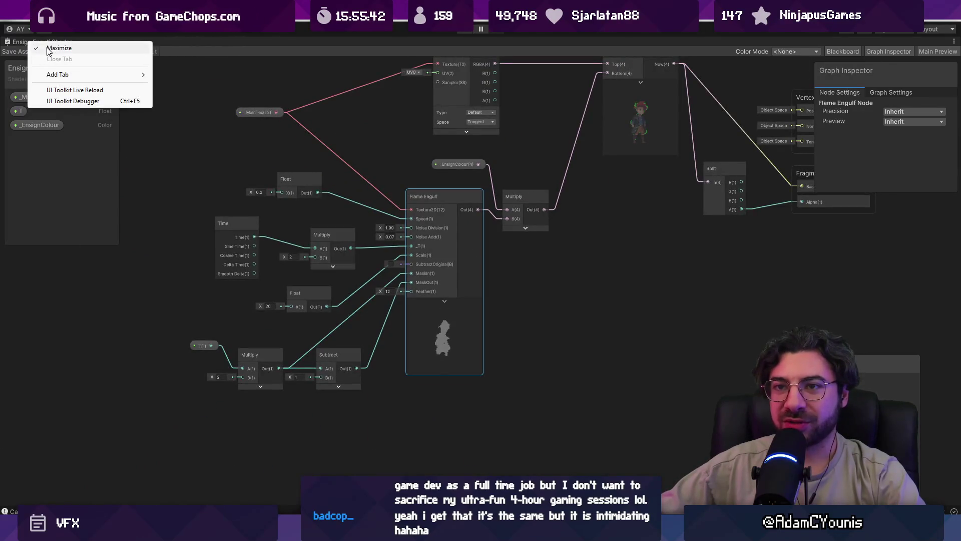
left_click(49, 48)
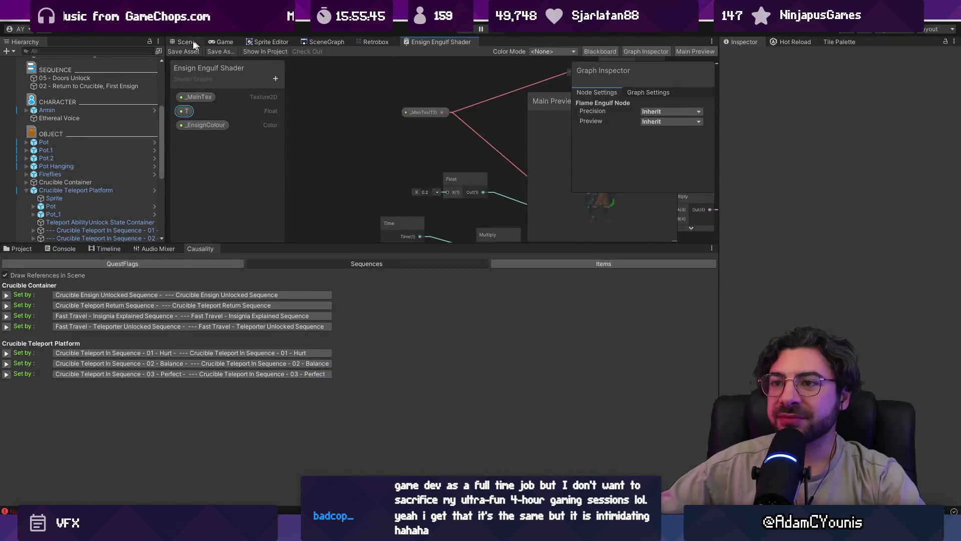
- Play the Crucible Teleport In Sequence - 01 - Hurt cutscene in the Game view
key("ctrl+1")
mouse_move(379, 248)
left_mouse_down()
mouse_move(334, 274)
mouse_move(300, 344)
left_mouse_up()
key("ctrl+2")
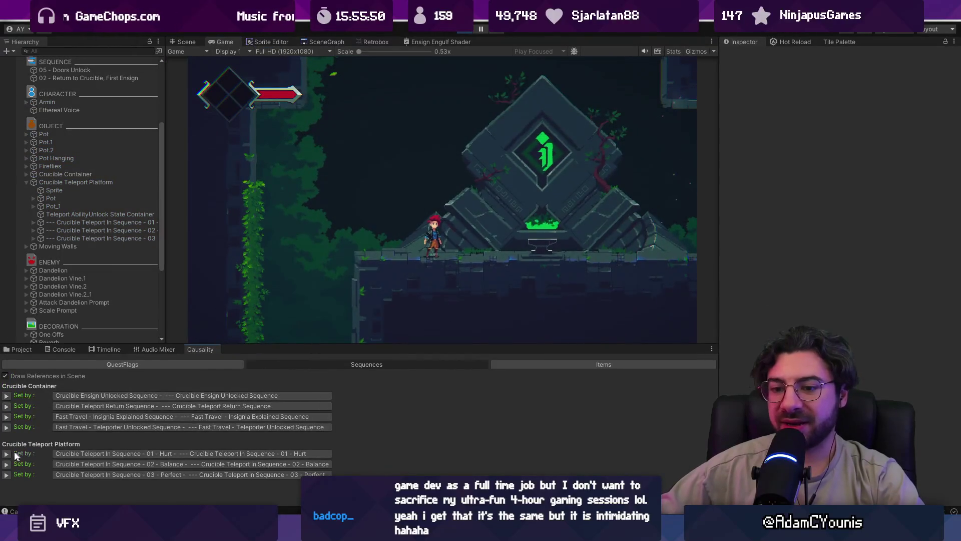
left_click(15, 454)
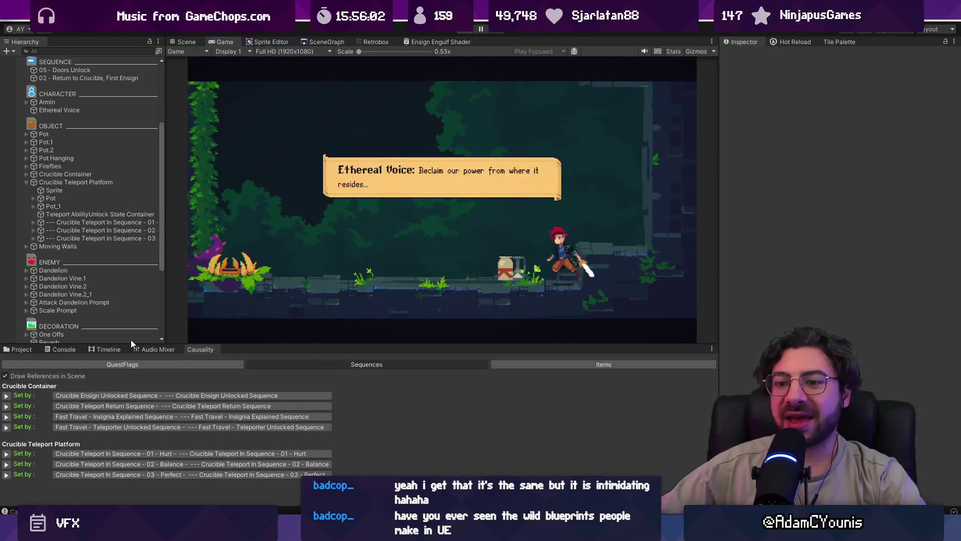
left_click(112, 350)
- Move the Dandelion Vine 2_1 Active clip to start at 7.1 and enter Play mode
left_click_drag(312, 344, 313, 240)
scroll(333, 326, "down", 2)
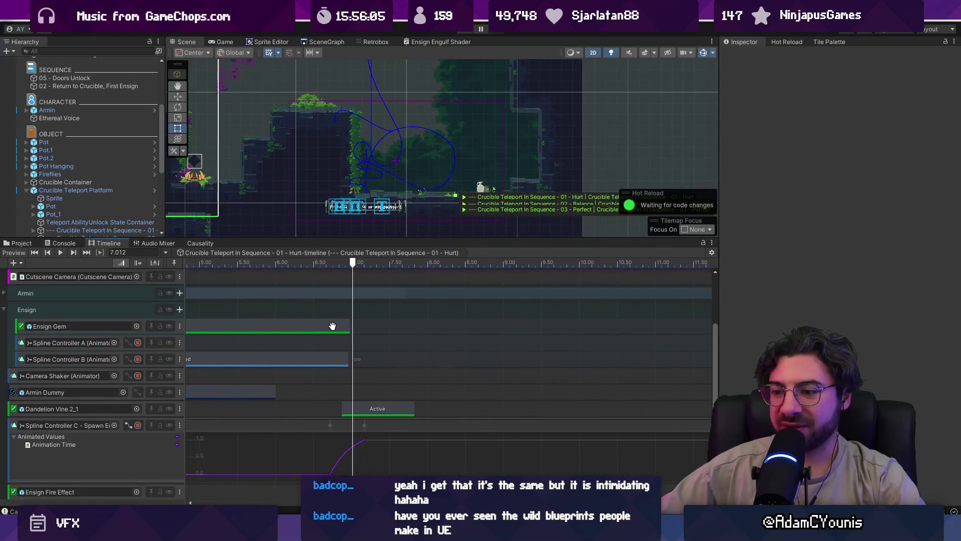
left_click(377, 408)
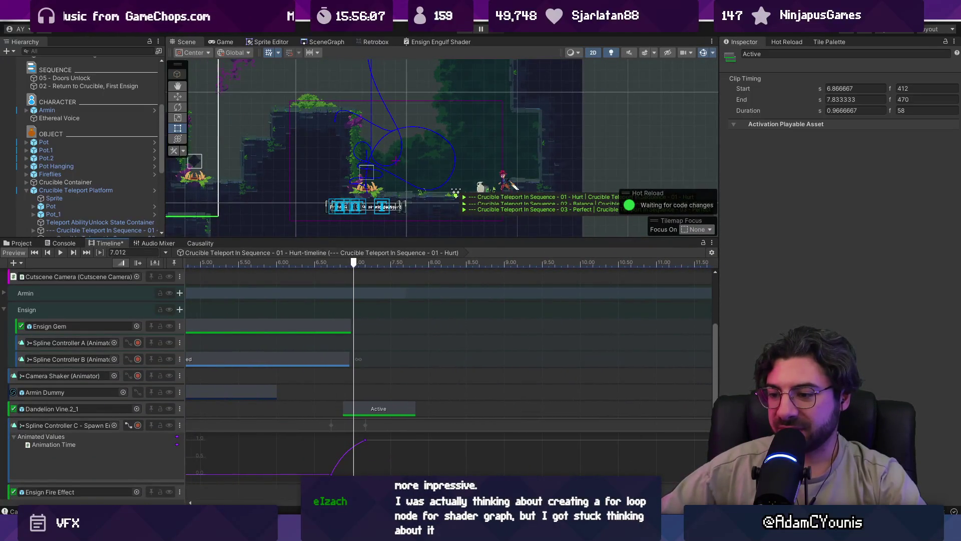
left_click(363, 454)
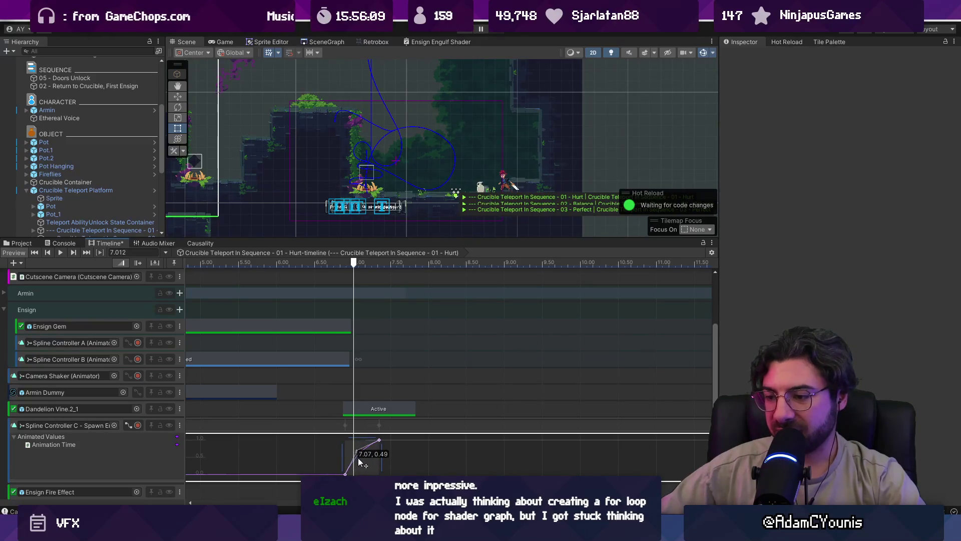
left_click_drag(354, 408, 371, 407)
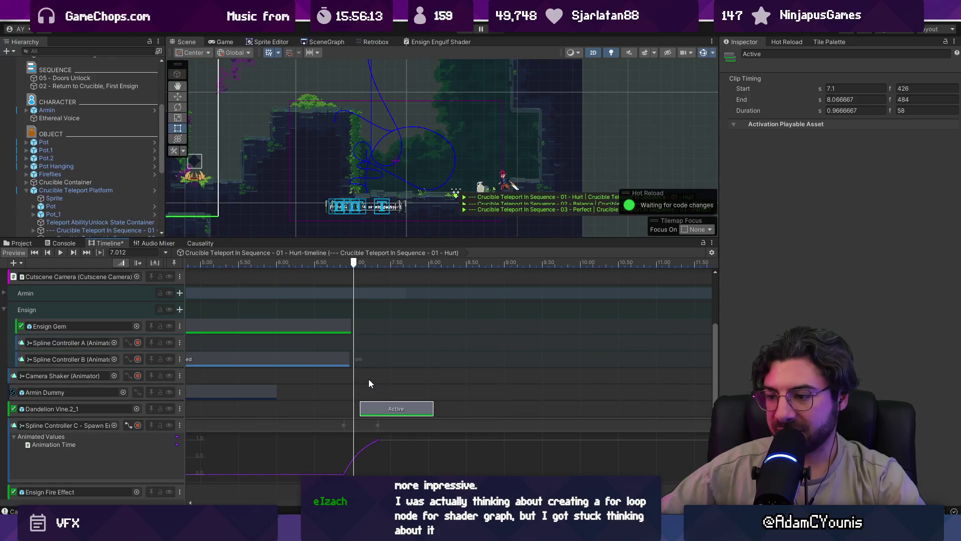
left_click(467, 32)
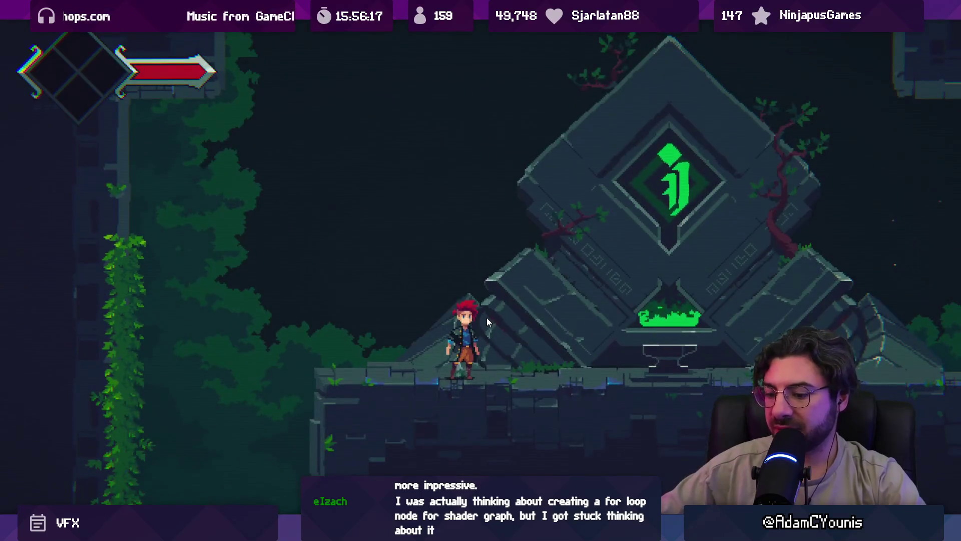
- Restart Play mode to rewatch the teleport cutscene with the retimed dandelion, then stop
key("ctrl+shift+F7")
left_click(200, 243)
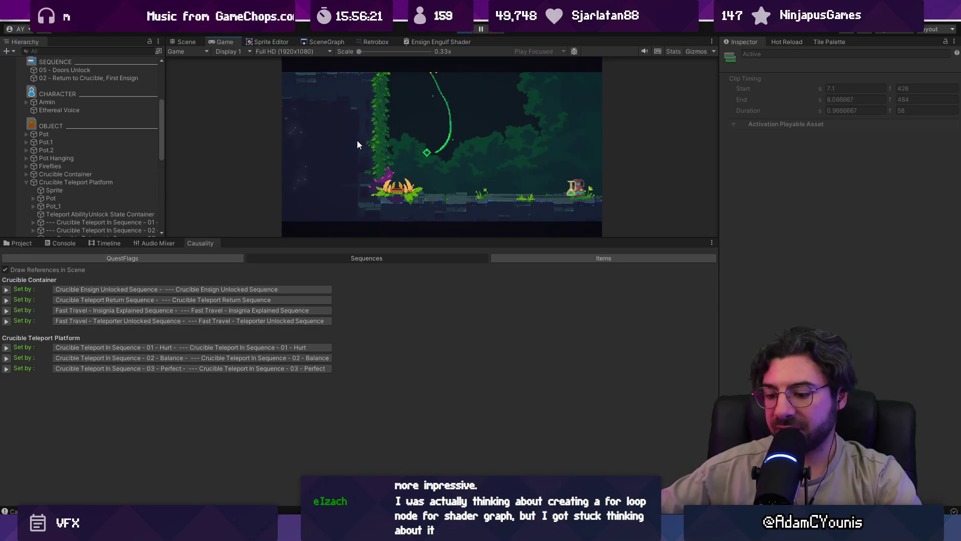
key("ctrl+shift+F7")
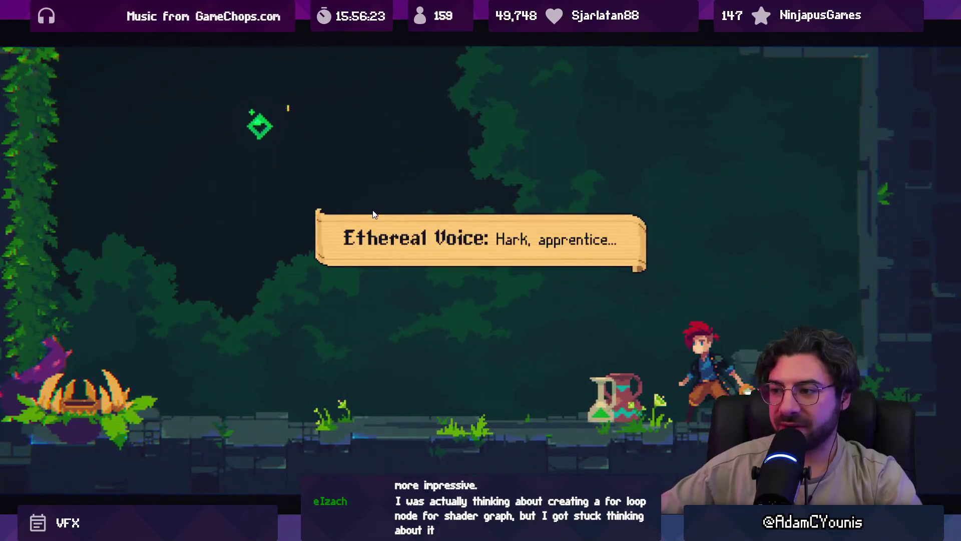
key("ctrl+shift+F7")
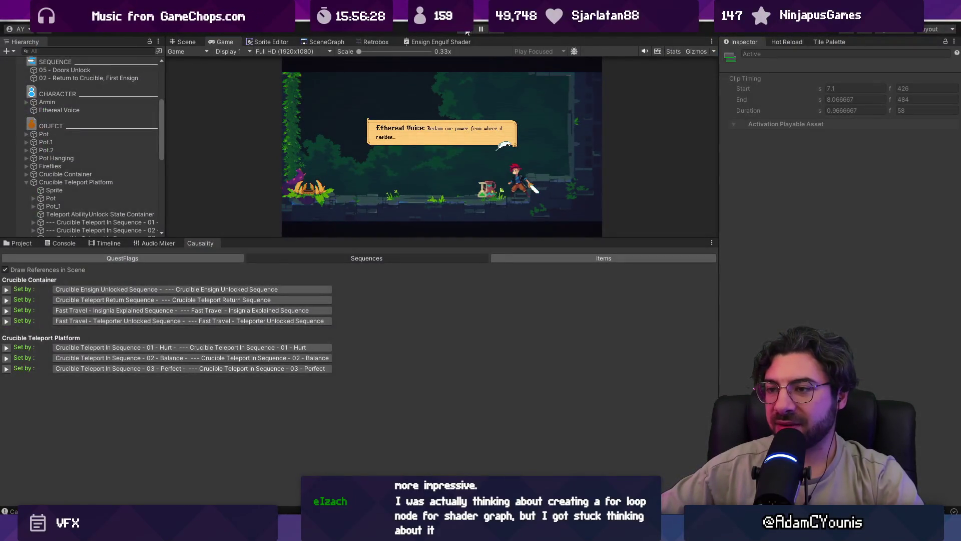
left_click(466, 30)
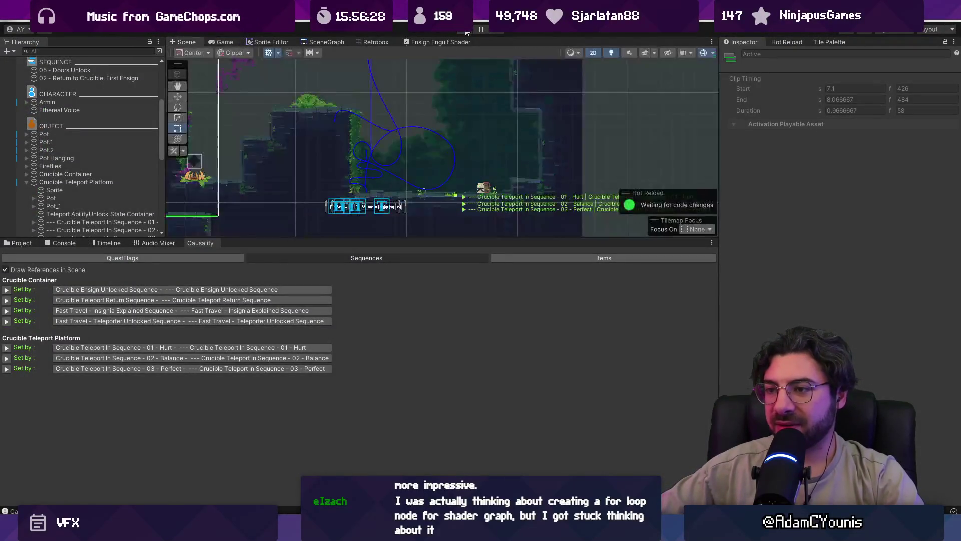
key("ctrl+p")
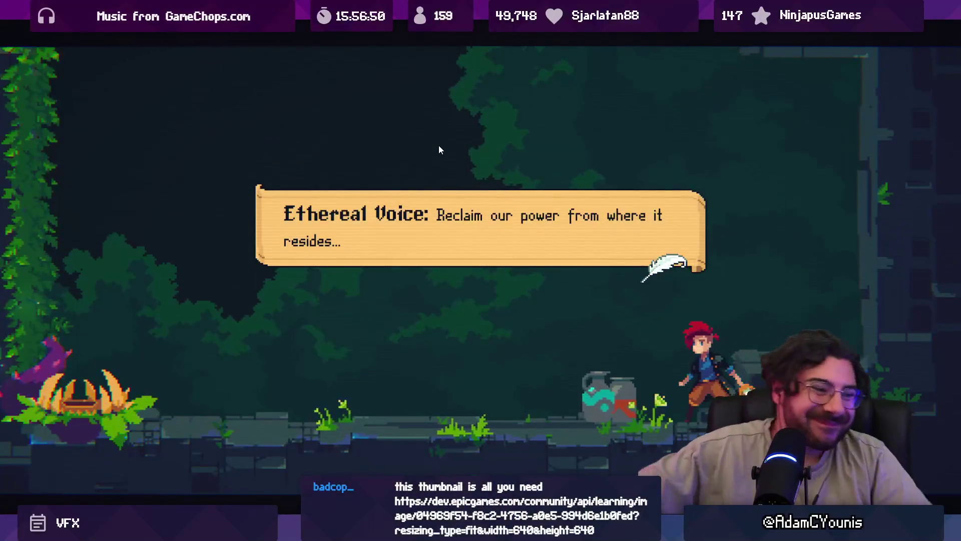
key("shift+space")
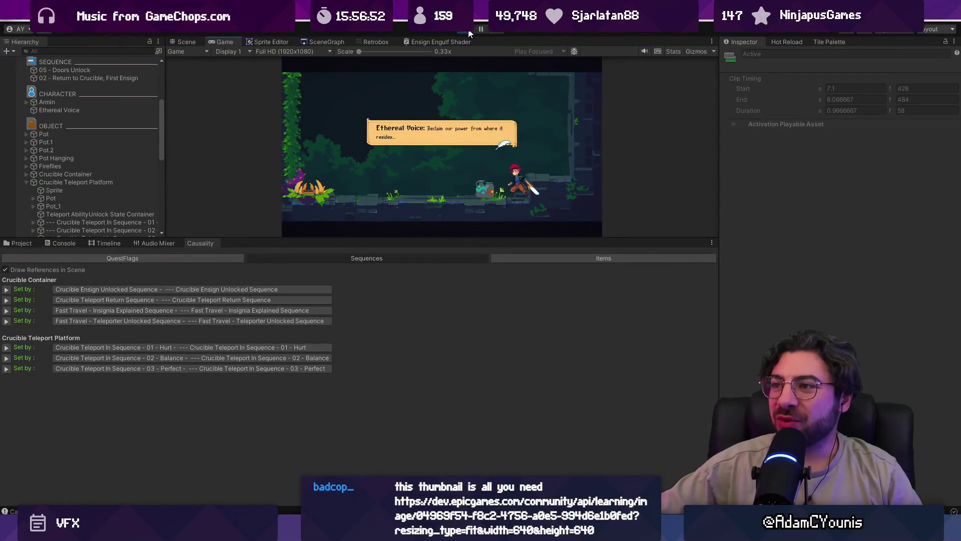
key("ctrl+p")
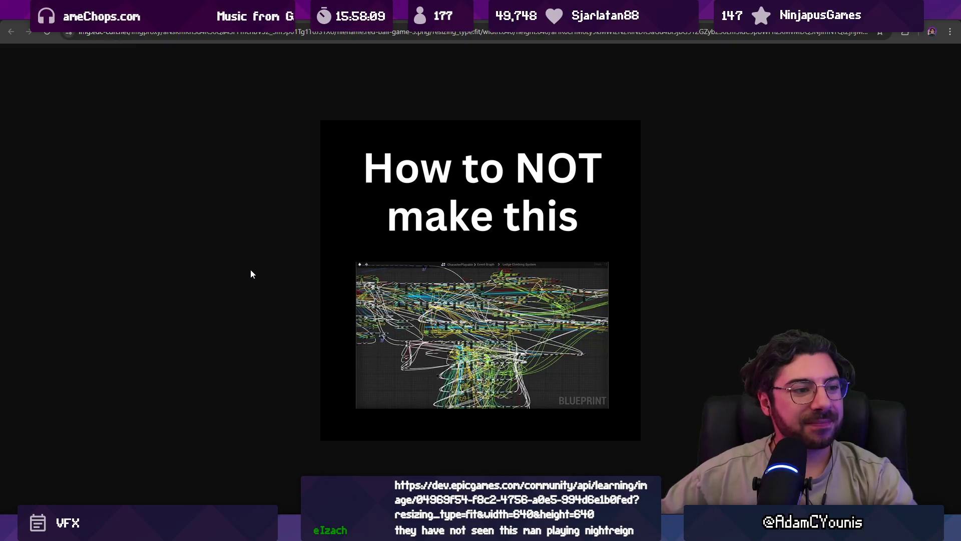
- Close the blueprint thumbnail page and return to the Unity editor
key("ctrl+w")
key("alt+Tab")
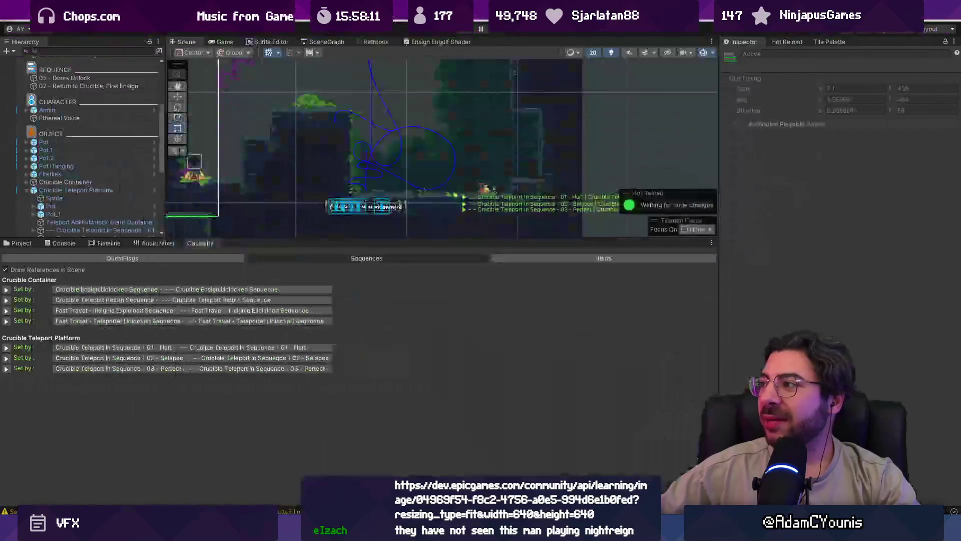
- Replay the Hurt teleport sequence in Play mode, stop, and load its timeline from the Hierarchy
left_click_drag(450, 237, 438, 331)
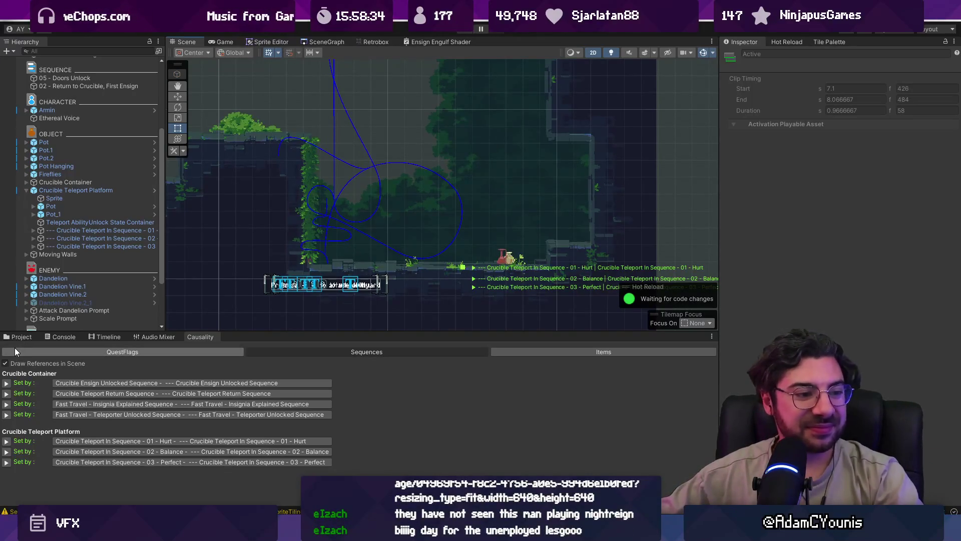
scroll(469, 214, "up", 3)
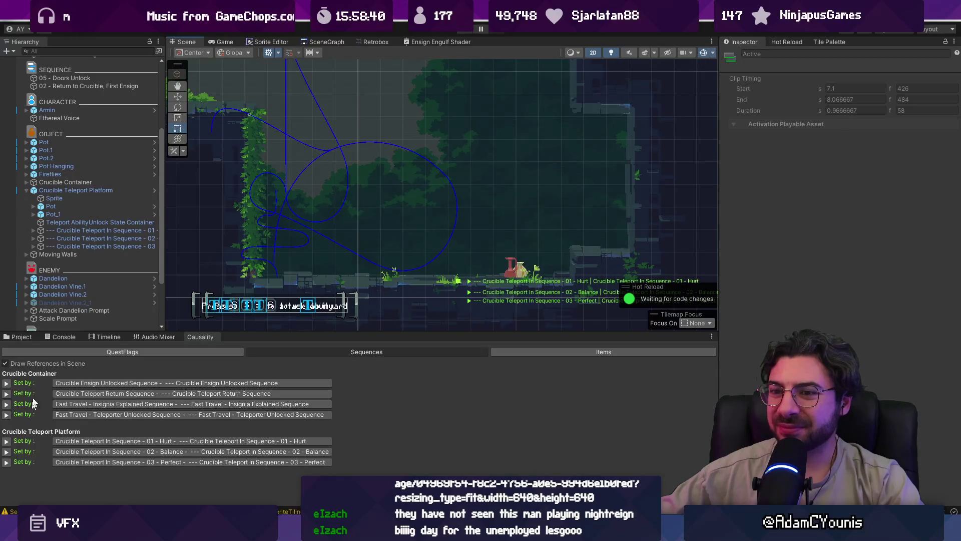
left_click(107, 337)
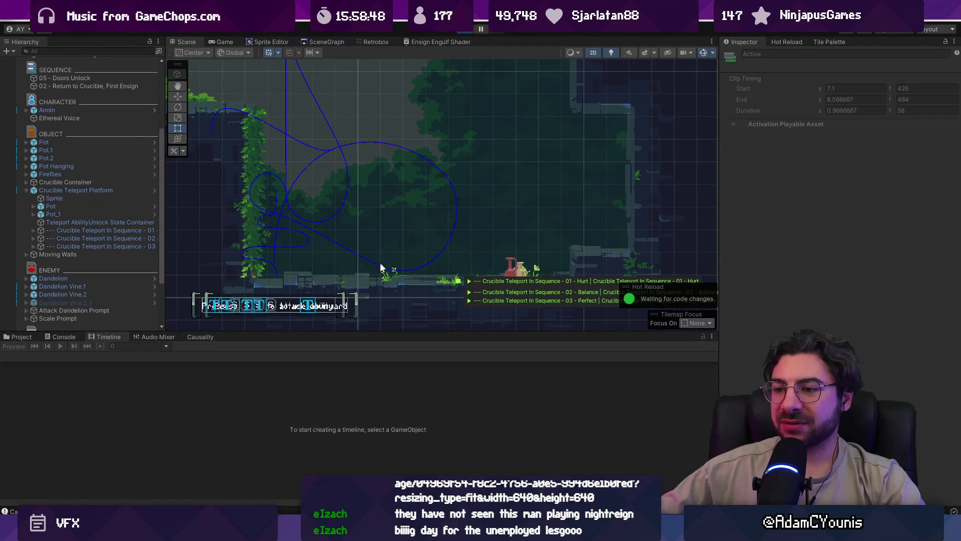
key("ctrl+p")
left_click(188, 335)
left_click(6, 441)
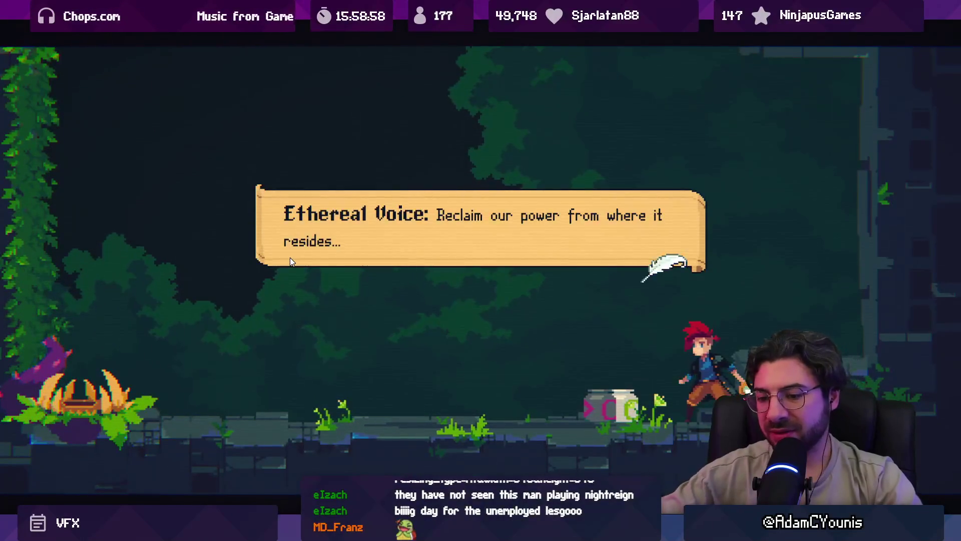
key("shift+space")
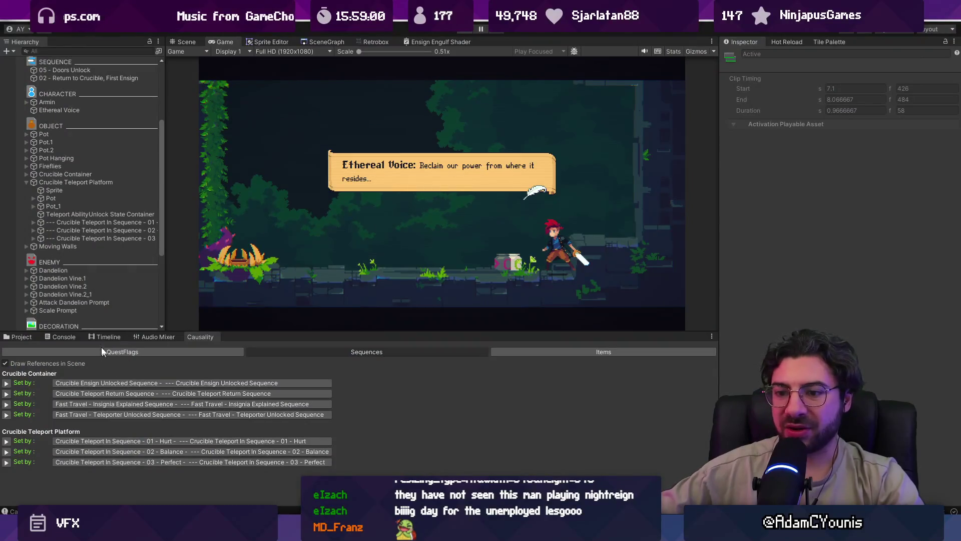
key("ctrl+p")
left_click(103, 337)
left_click(97, 231)
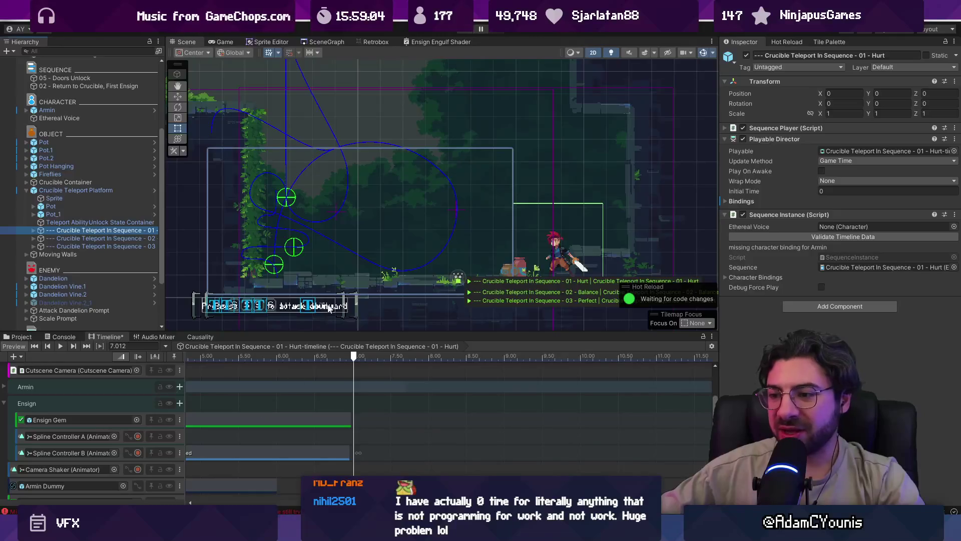
- Shift the Spline Controller C animation curve later in the enlarged Timeline
left_click_drag(311, 332, 315, 202)
scroll(350, 441, "up", 10)
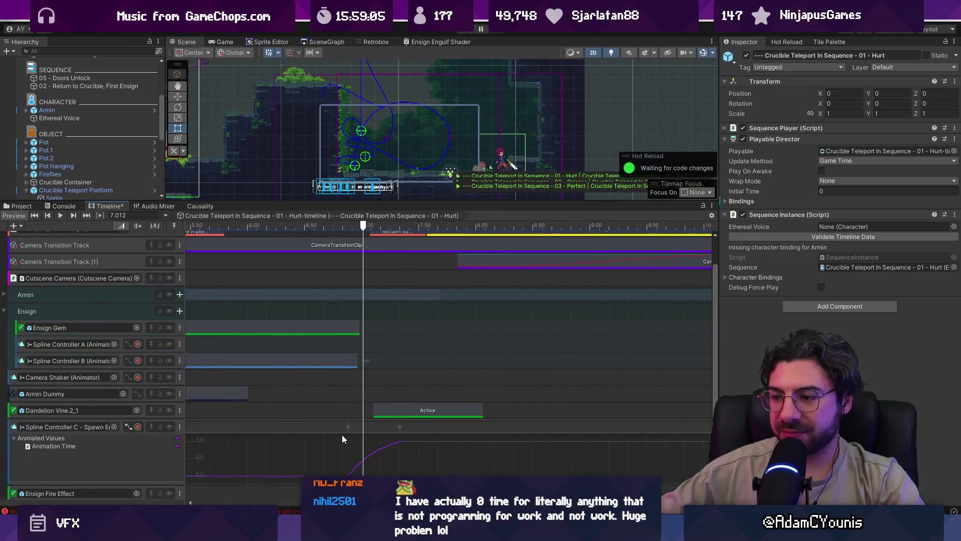
left_click(415, 456)
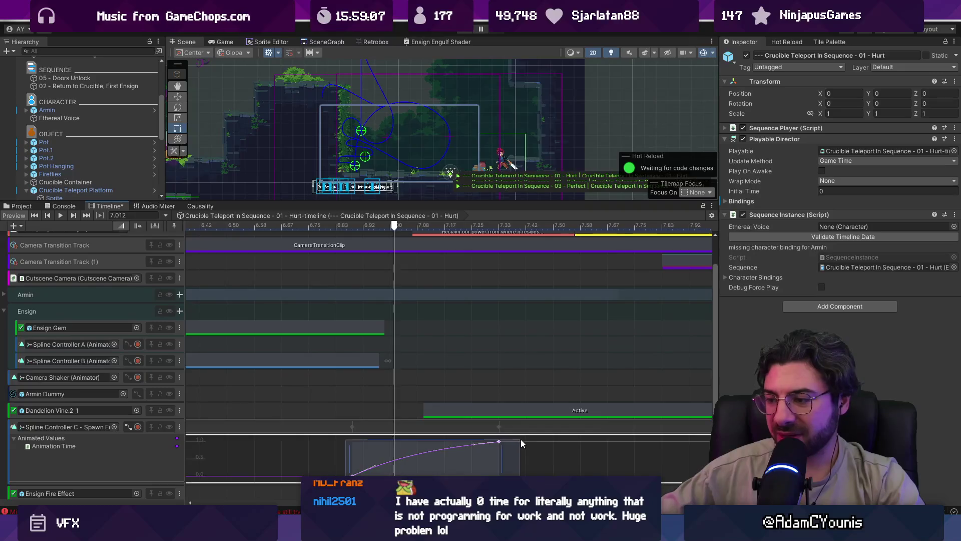
left_click_drag(416, 457, 445, 466)
- Move the Active clip three frames later to start at 7.15 and save
left_click(475, 409)
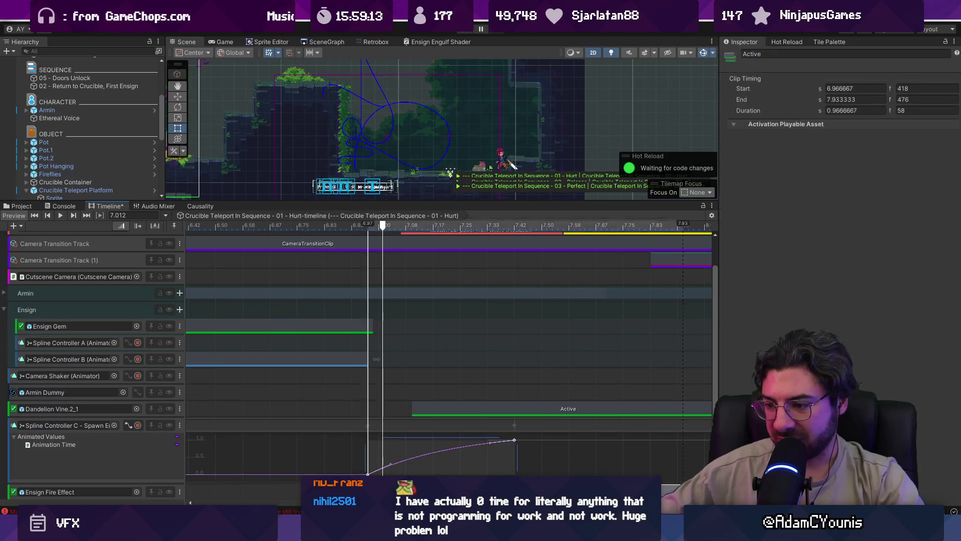
scroll(374, 411, "right", 3)
left_click_drag(374, 411, 386, 407)
scroll(325, 413, "down", 3)
key("ctrl+s")
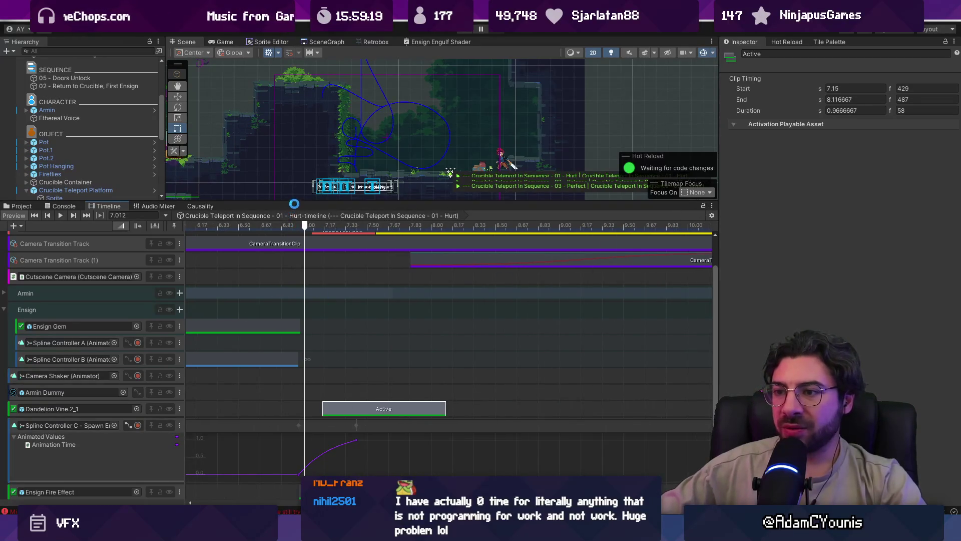
left_click_drag(238, 202, 237, 332)
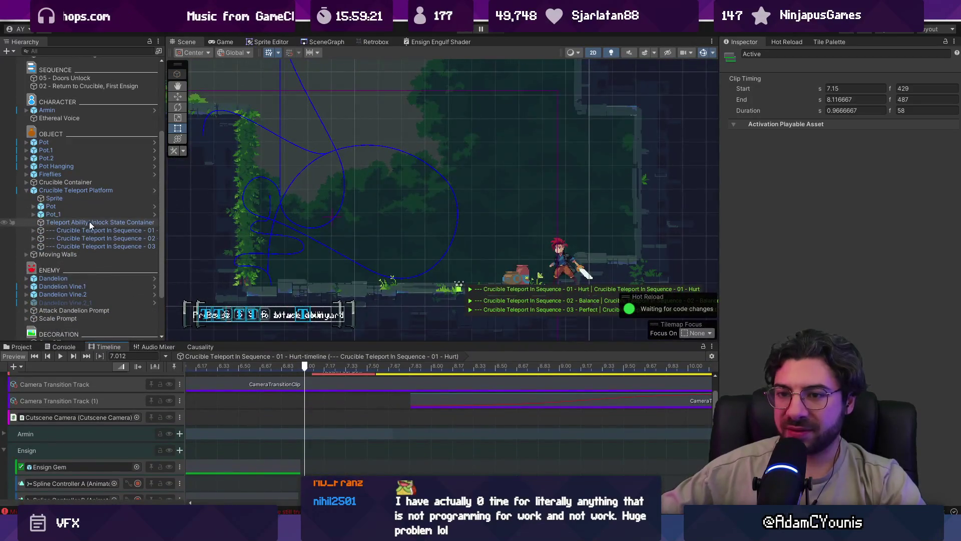
- Expand the teleport sequence's Spline and Ensign children and inspect Spline Controller C - Spawn Enemy
left_click(33, 229)
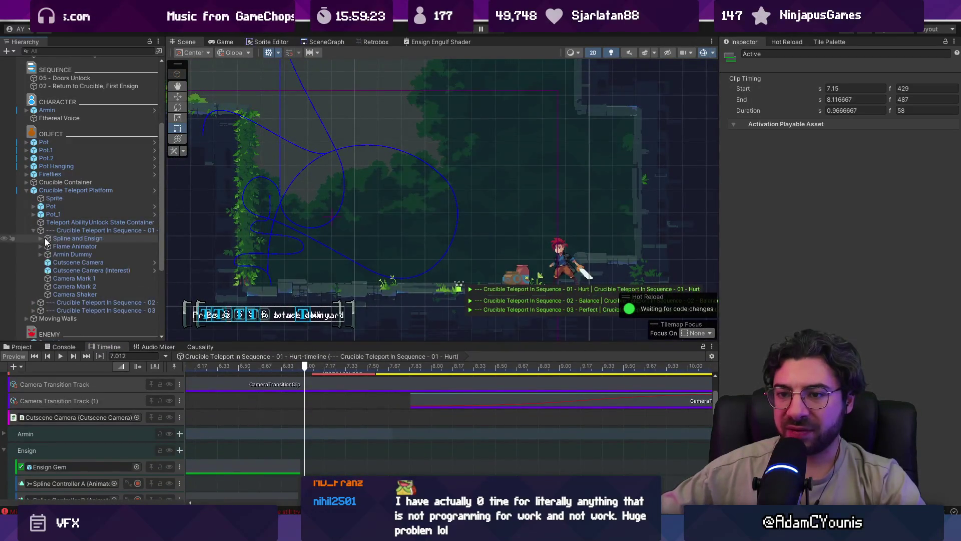
left_click(51, 239)
left_click(40, 238)
left_click(66, 279)
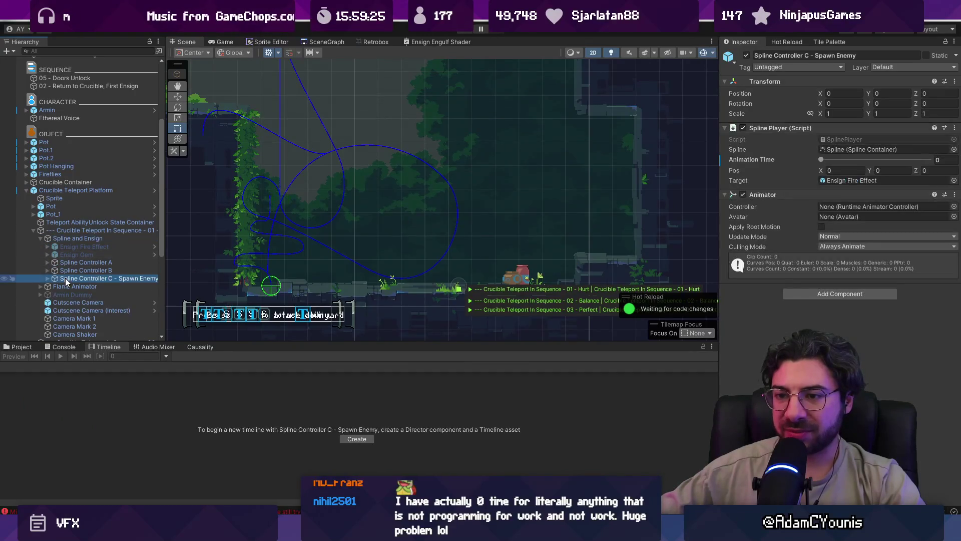
- Search the project for 'fx' and ping Ensign Fire Effect's Render To FX Layer asset, ForegroundFX
left_click(18, 347)
left_click(558, 356)
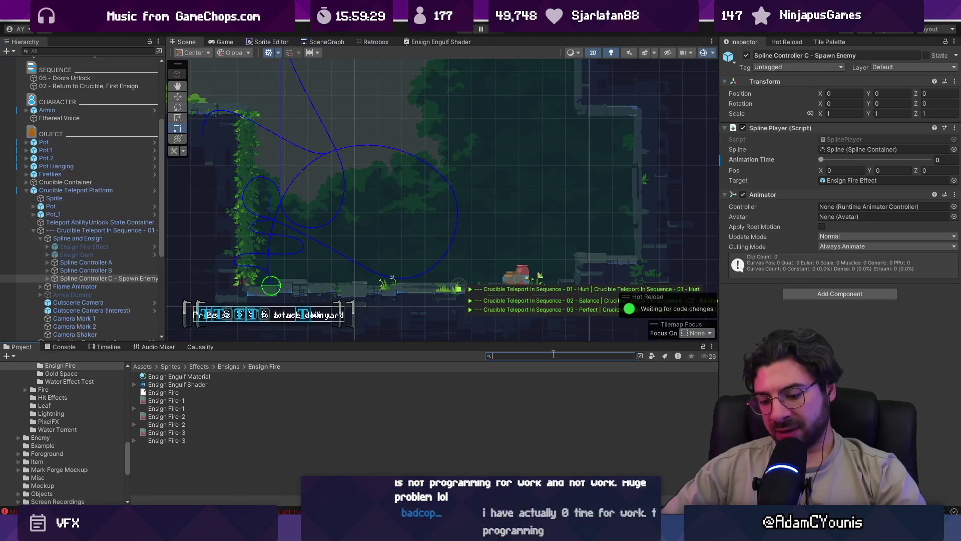
type("fx")
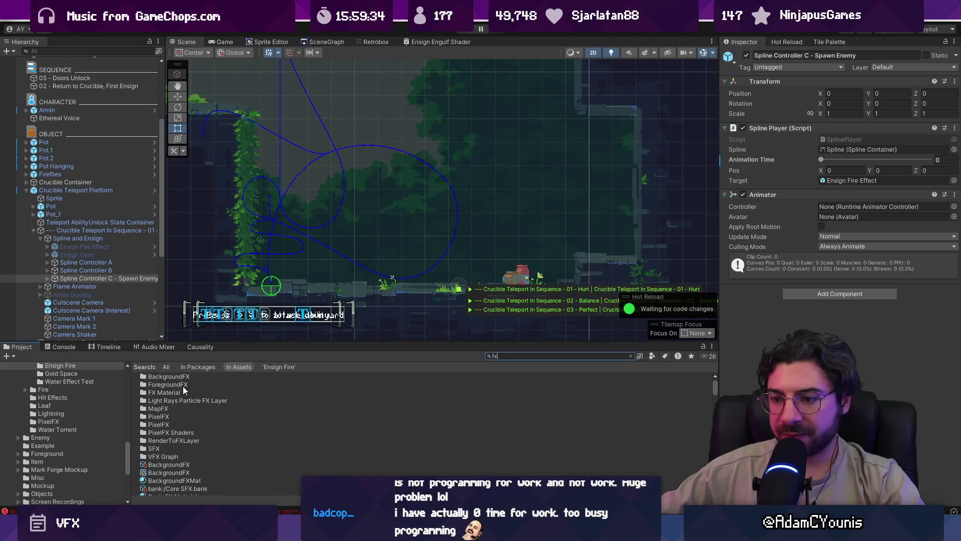
left_click(524, 354)
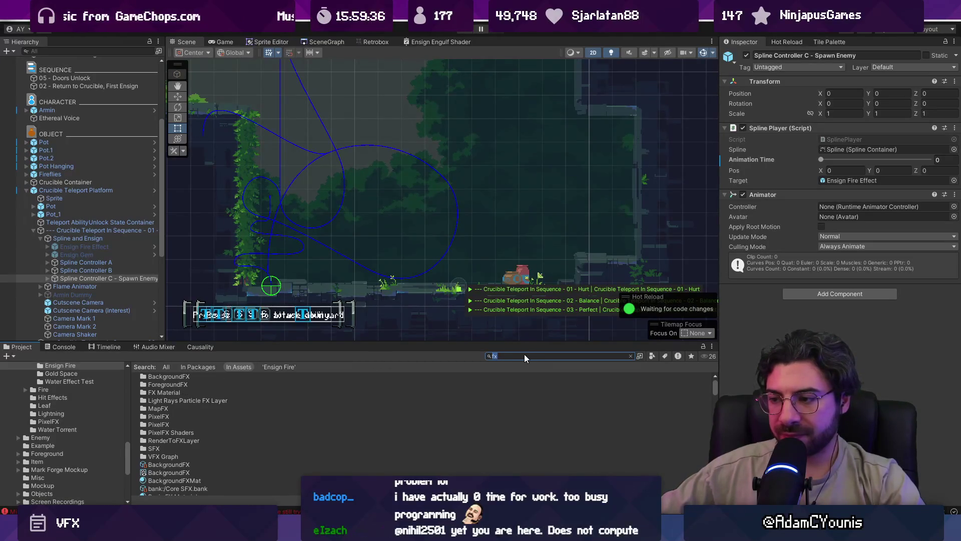
left_click(82, 247)
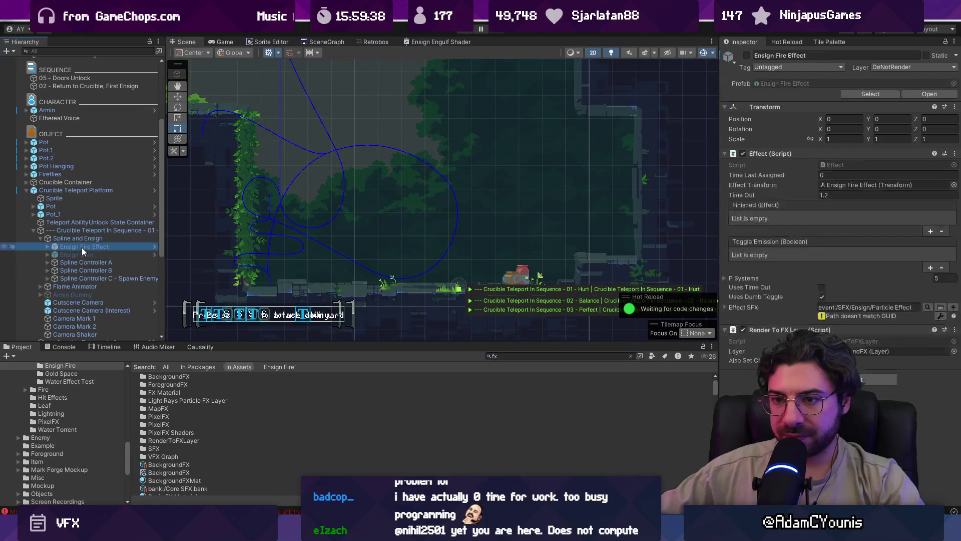
left_click(901, 350)
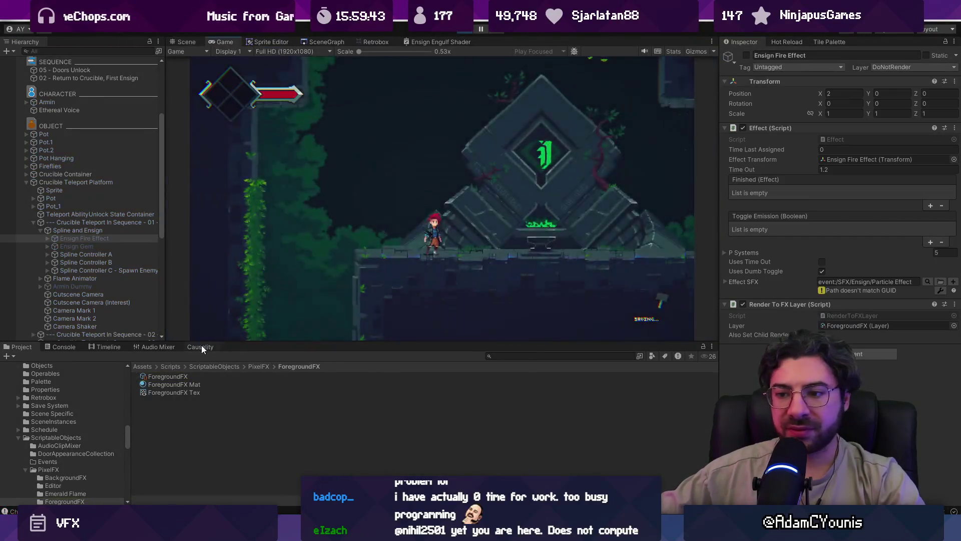
- Play the game to watch the Hurt teleport cutscene, briefly maximizing the Game view
left_click(200, 345)
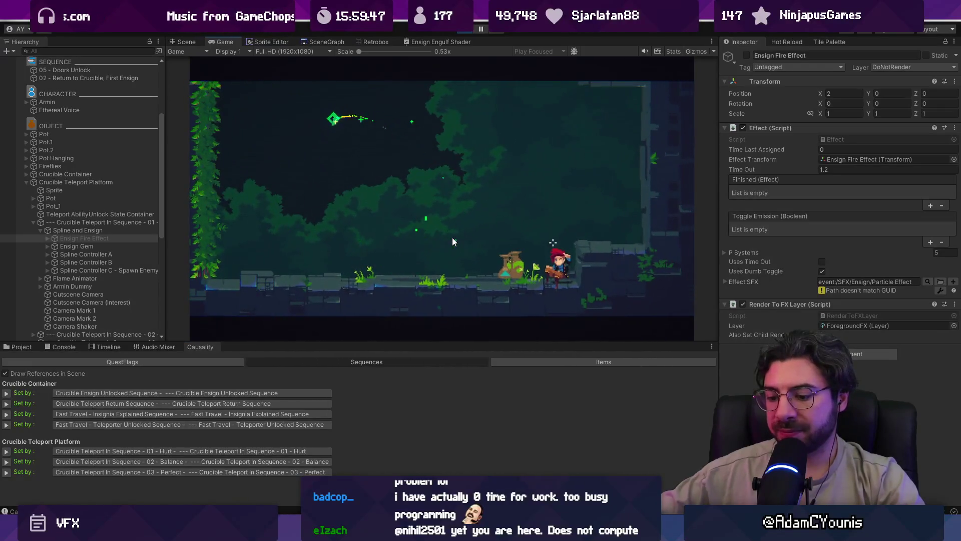
key("shift+space")
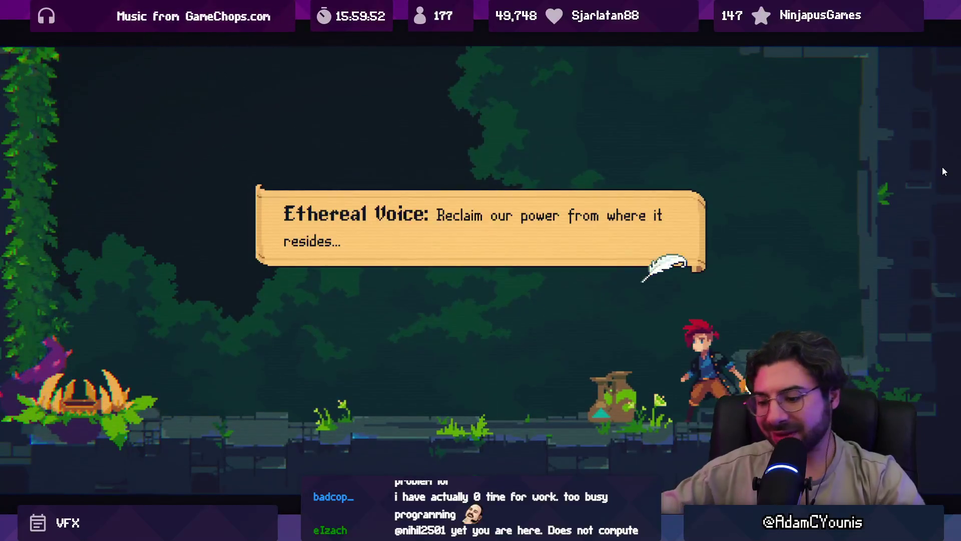
key("shift+space")
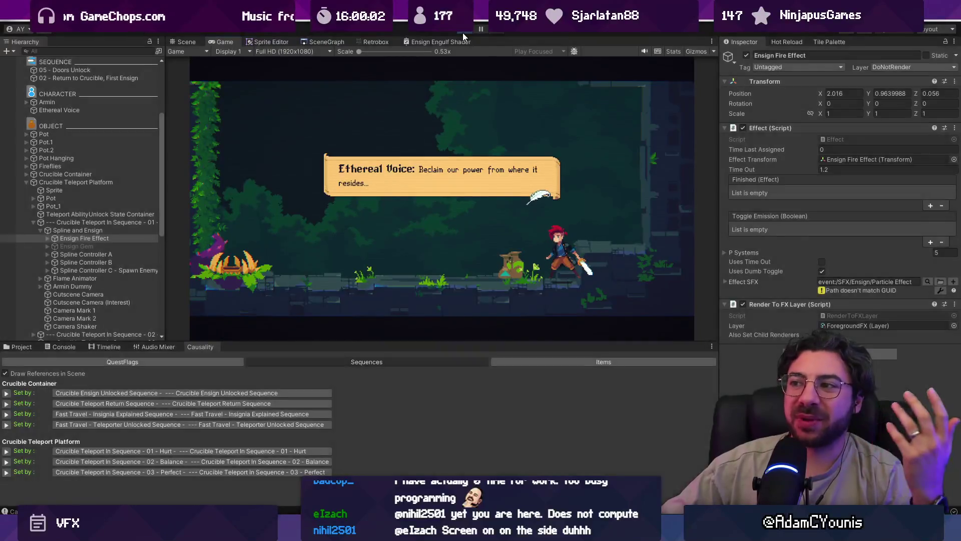
- Stop the running game to leave play mode
left_click(463, 32)
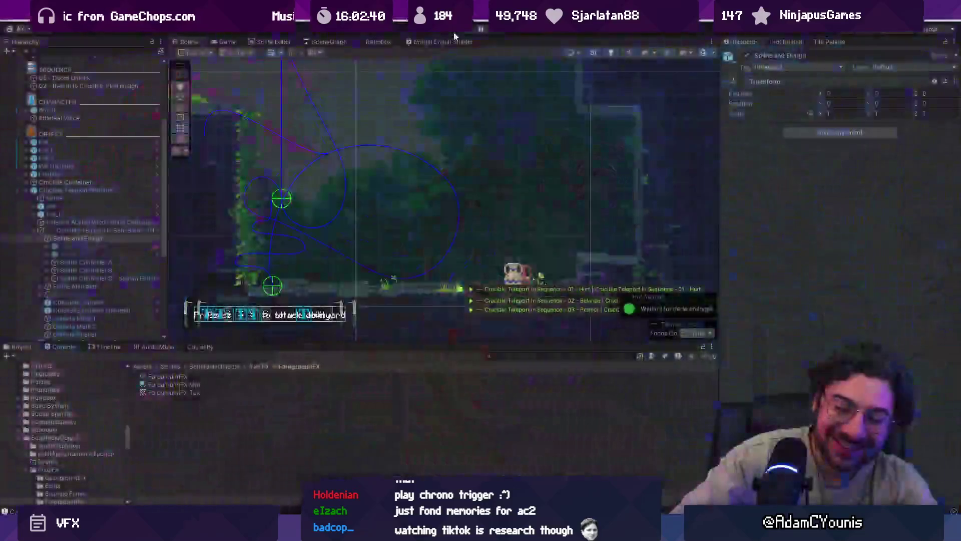
left_click(454, 32)
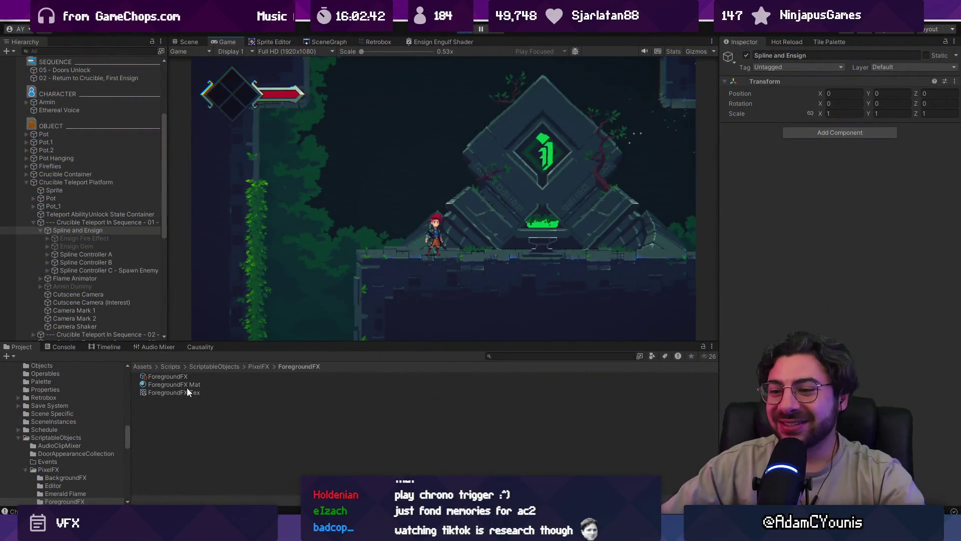
- Select Crucible Teleport In Sequence - 01 in the Hierarchy with the sequence panel shown
left_click(105, 347)
left_click(103, 230)
left_click(103, 222)
left_click(103, 215)
left_click(105, 228)
left_click(106, 224)
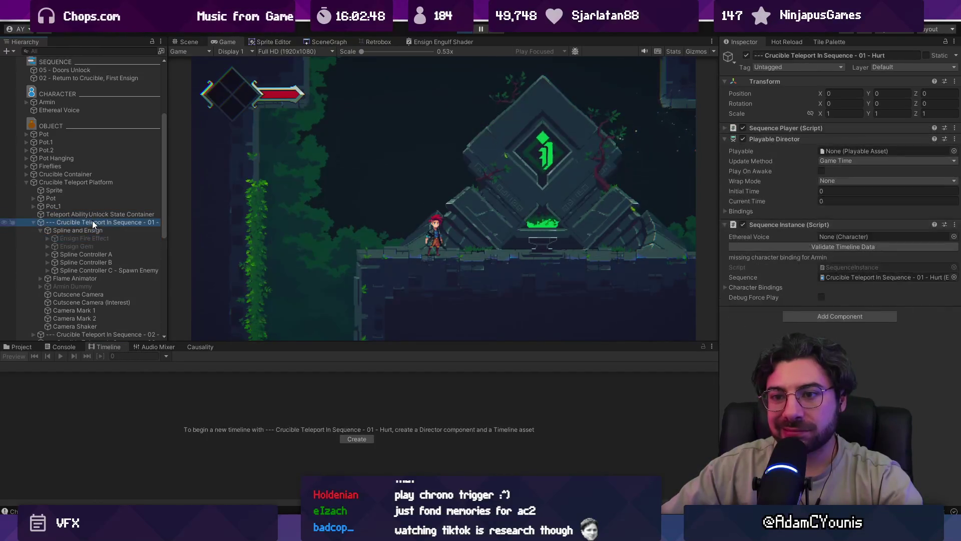
- Trigger the Hurt cutscene from the Causality list, stop play, and collapse Spline and Ensign
left_click(200, 347)
left_click(7, 451)
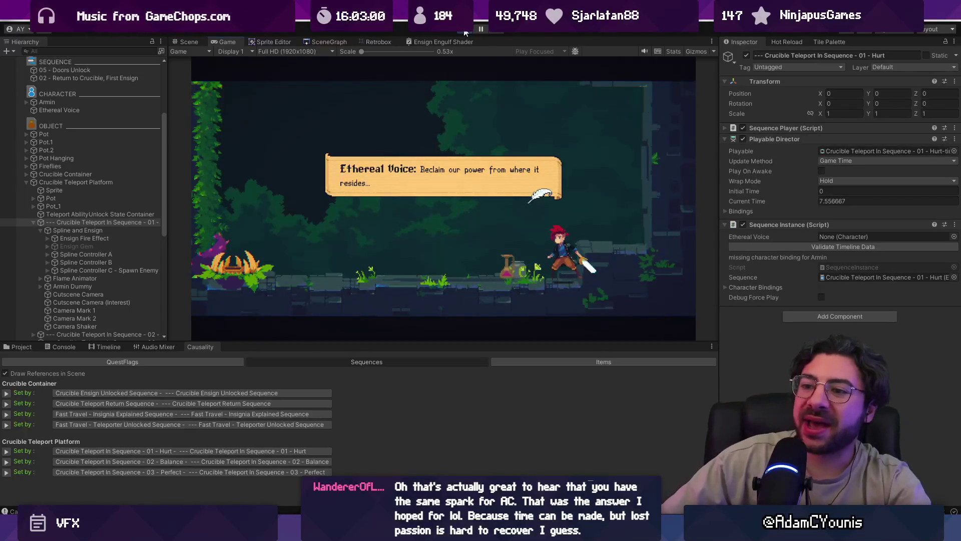
key("ctrl+p")
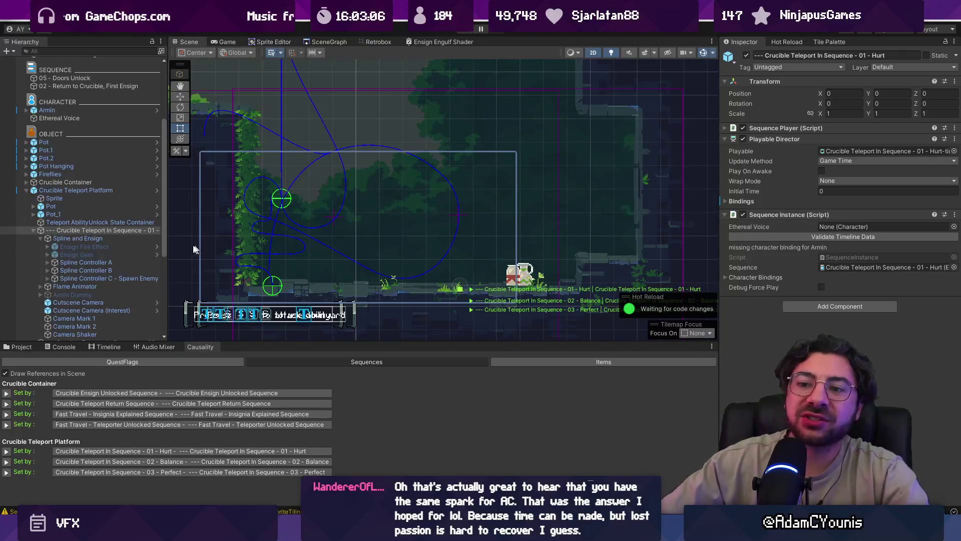
left_click(78, 238)
left_click(39, 238)
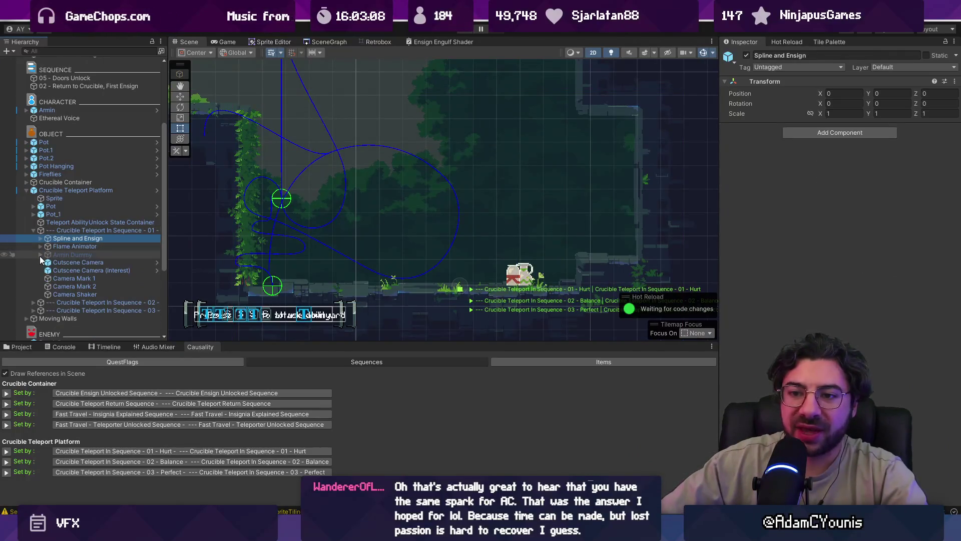
- Show the Crucible Teleport In Sequence - 01 timeline and drag its panel taller
left_click(41, 254)
left_click(40, 254)
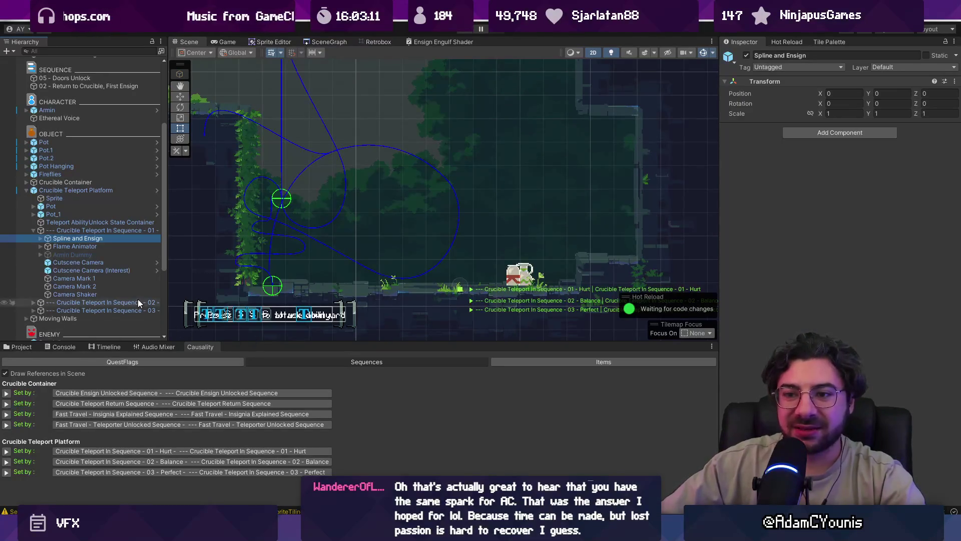
left_click(103, 345)
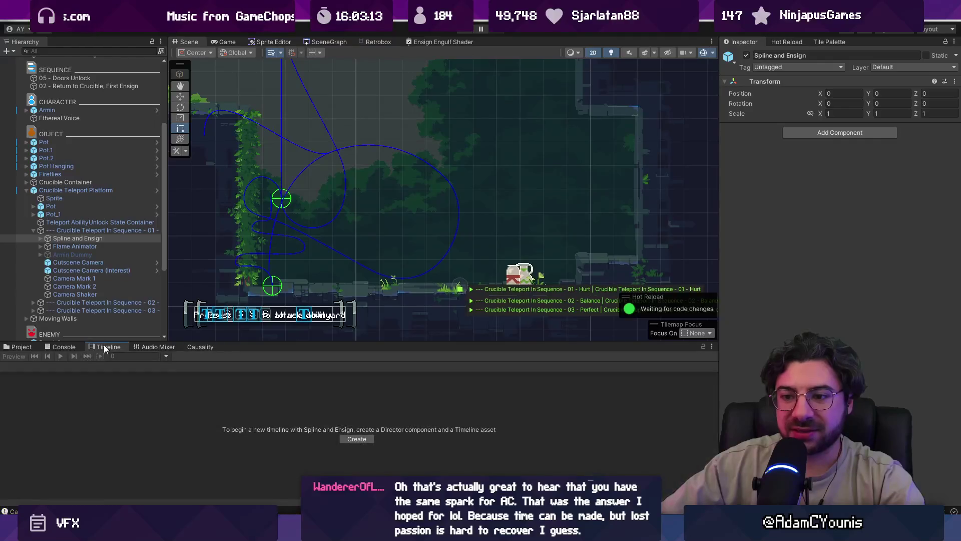
left_click(100, 230)
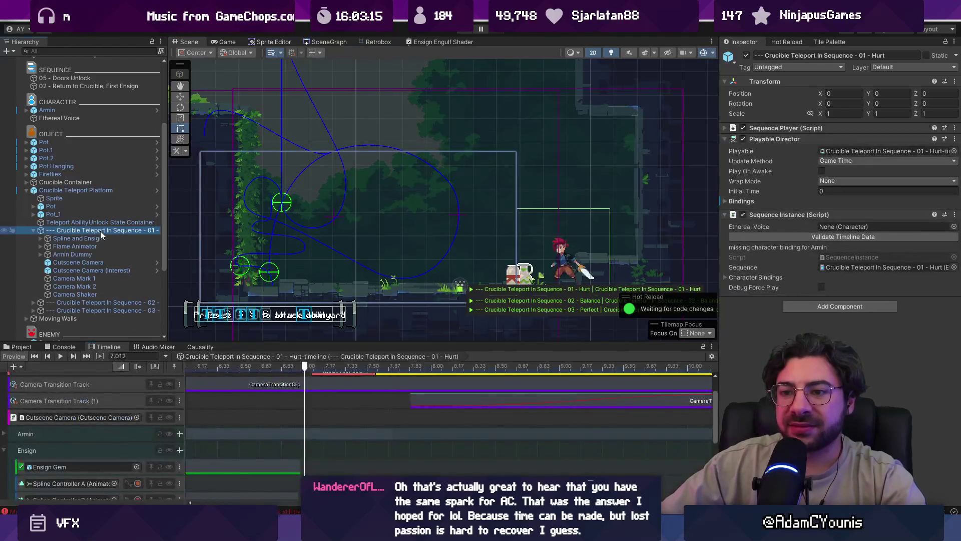
left_click_drag(310, 341, 309, 251)
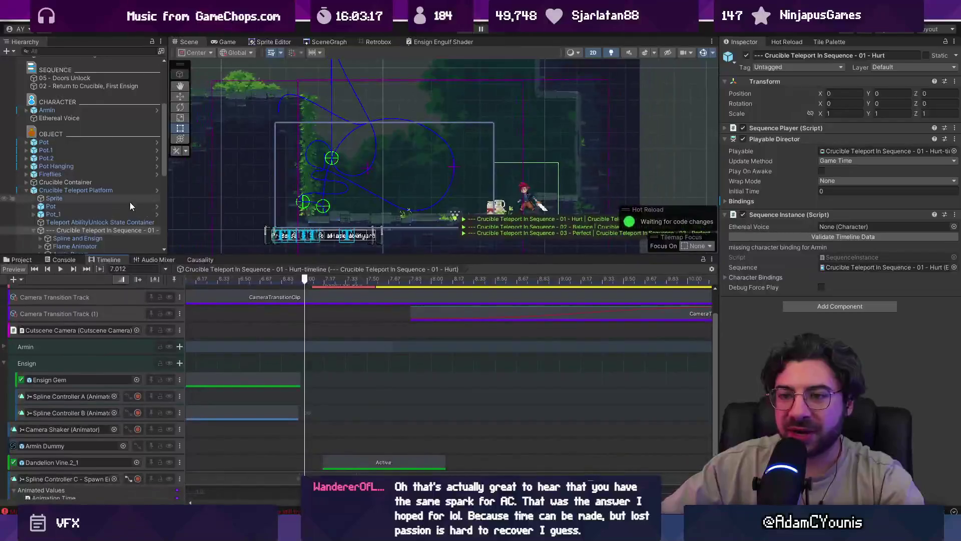
scroll(133, 175, "down", 4)
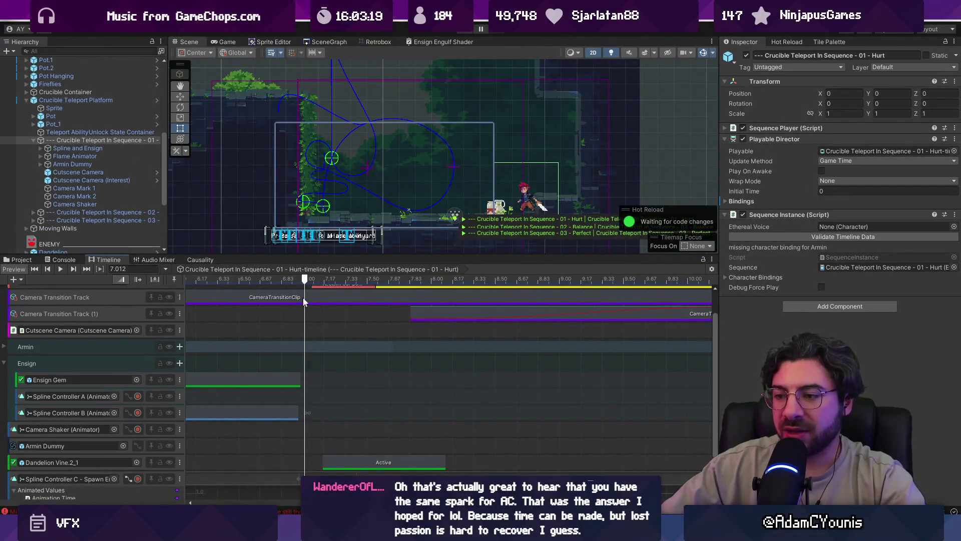
left_click_drag(324, 256, 339, 199)
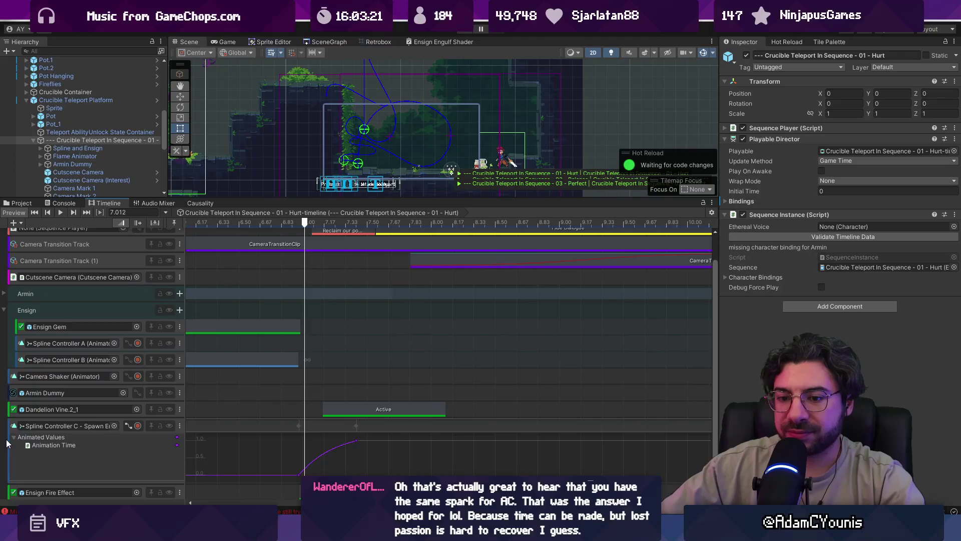
left_click(129, 425)
left_click(214, 482)
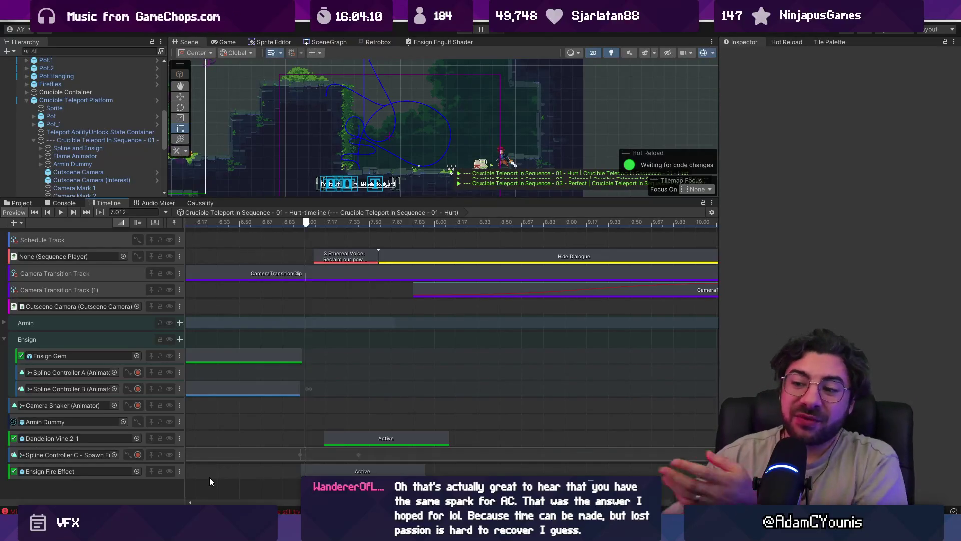
- Zoom the timeline out to about 11.5 s, collapse the Ensign group, then show Project files
scroll(241, 436, "down", 3)
scroll(241, 437, "down", 1)
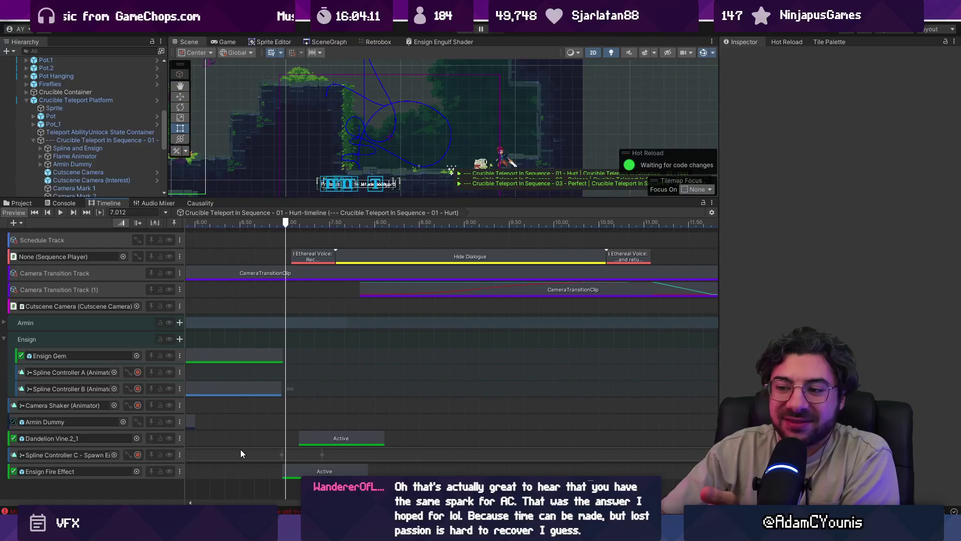
left_click_drag(278, 199, 280, 161)
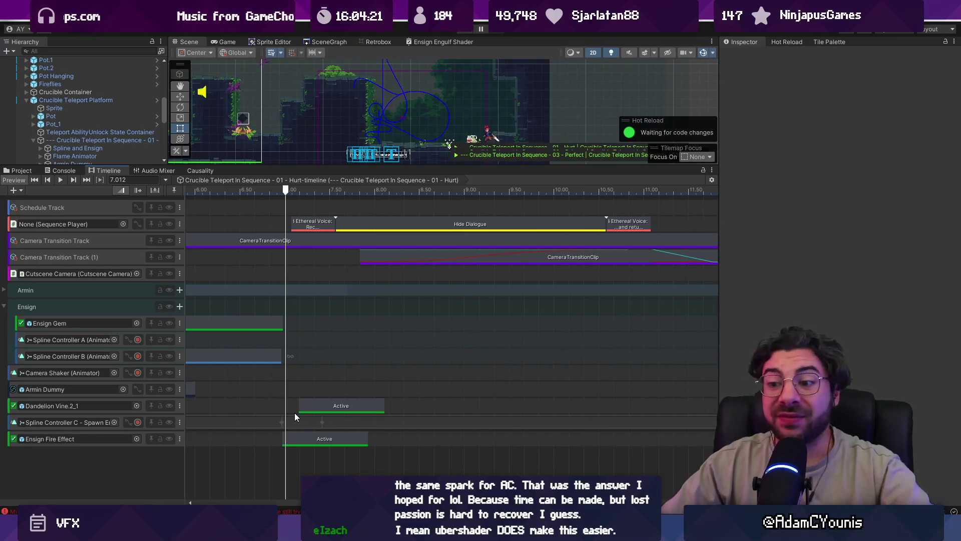
left_click_drag(310, 168, 311, 215)
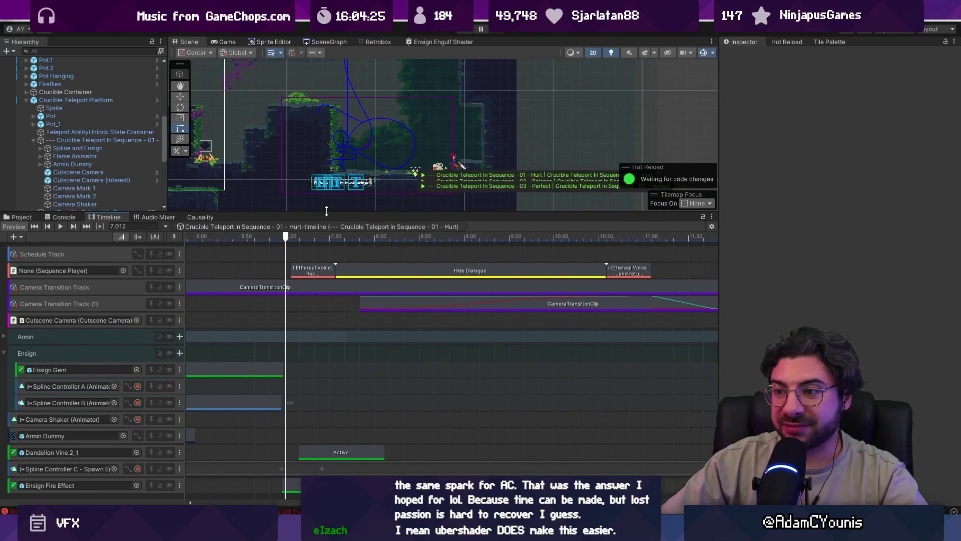
left_click(4, 352)
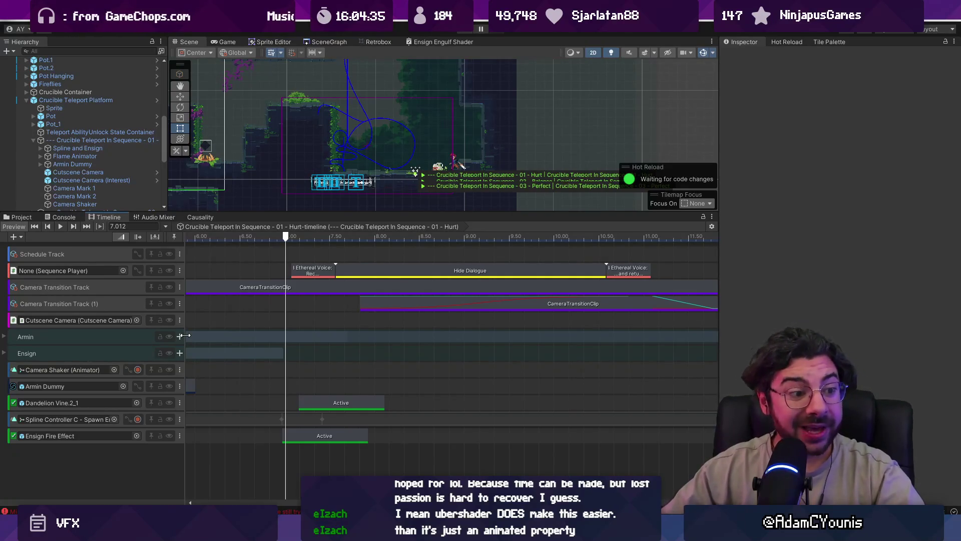
key("ctrl+5")
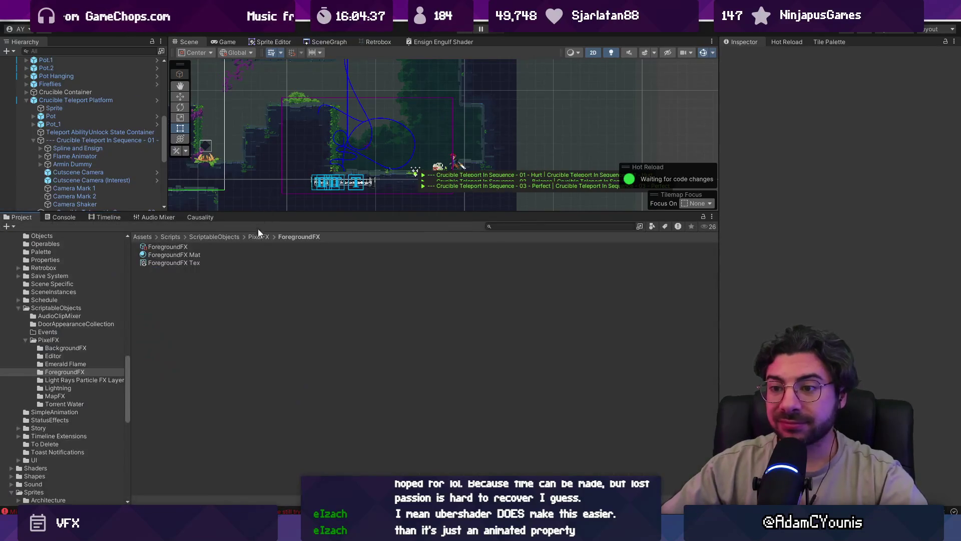
- Go up to the PixelFX folder, then bring back the Crucible Teleport Hurt timeline
left_click(258, 237)
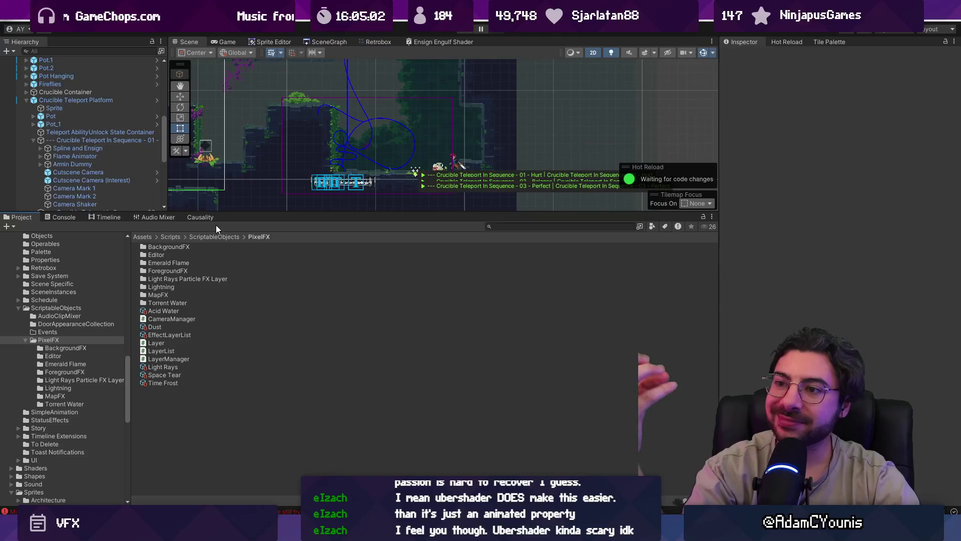
left_click(118, 219)
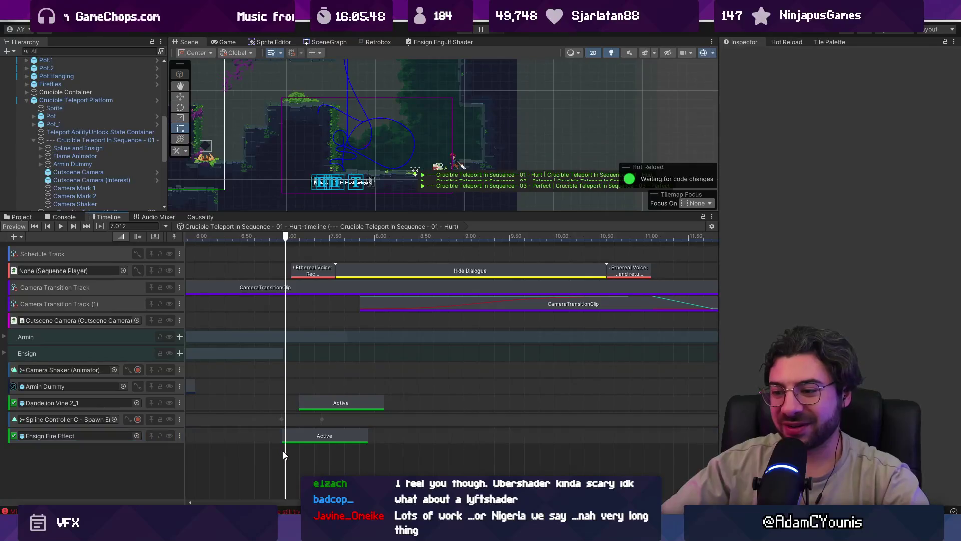
- Drag the timeline playhead back from 7.012 to about 6.97 seconds
left_click_drag(287, 241, 281, 239)
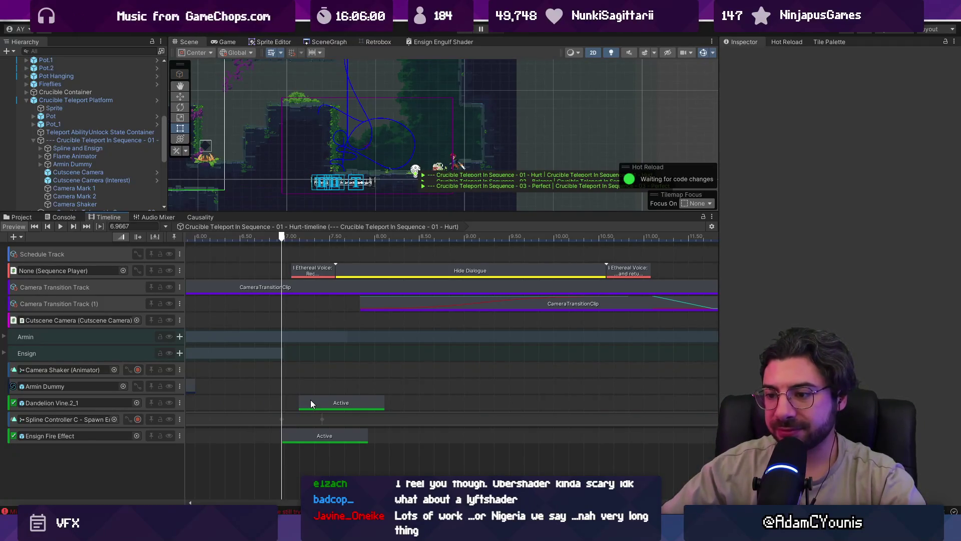
scroll(310, 164, "up", 3)
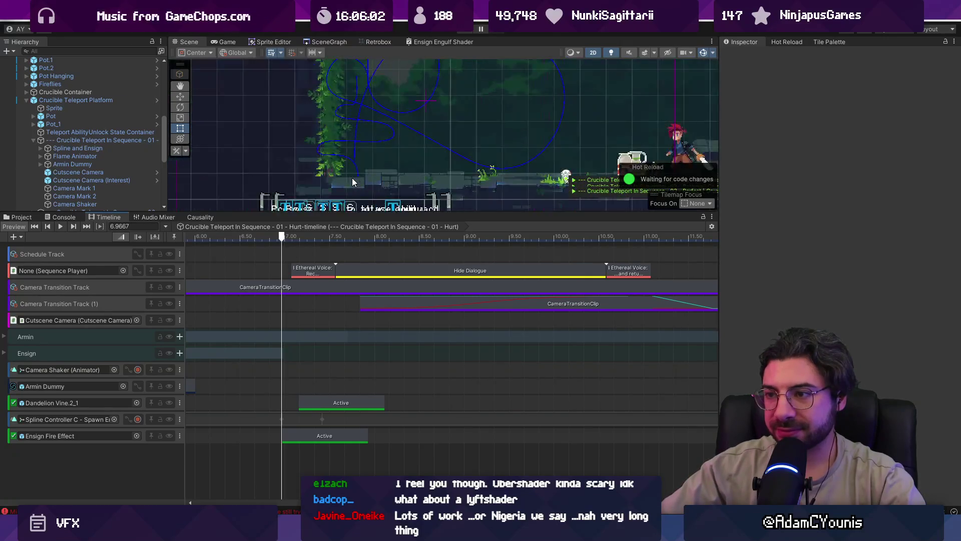
scroll(322, 340, "down", 1)
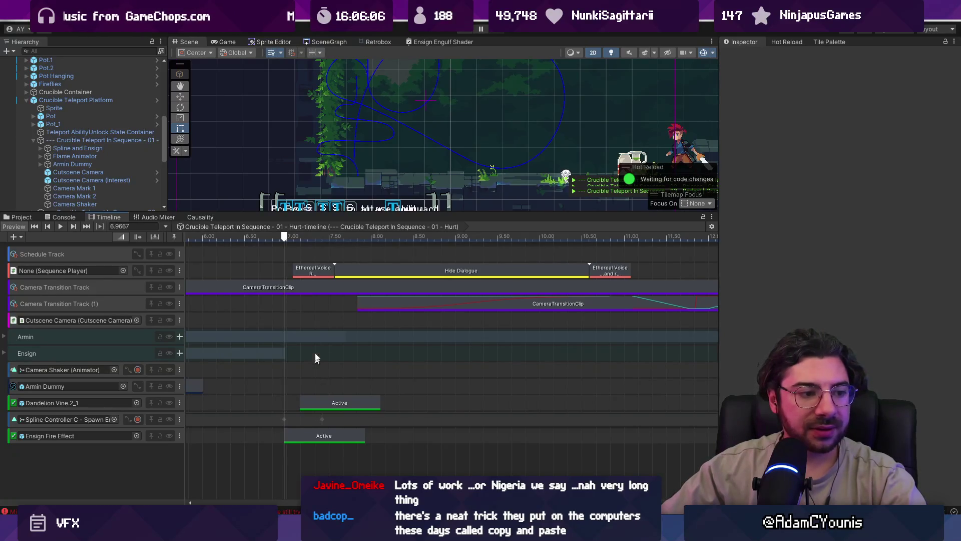
left_click(371, 42)
- Switch the upper view to the Ensign Engulf Shader graph, with Project files docked below
left_click(422, 43)
left_click(384, 44)
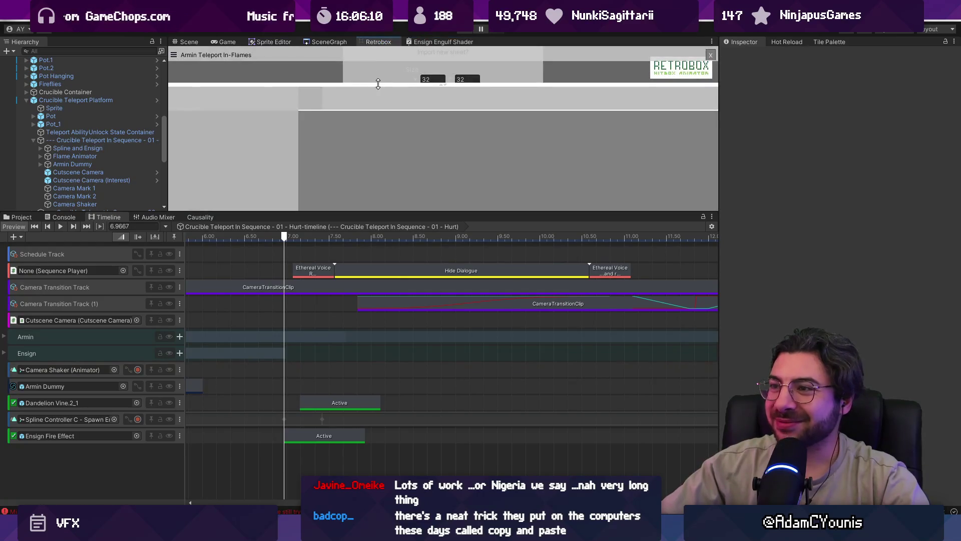
left_click_drag(361, 212, 361, 307)
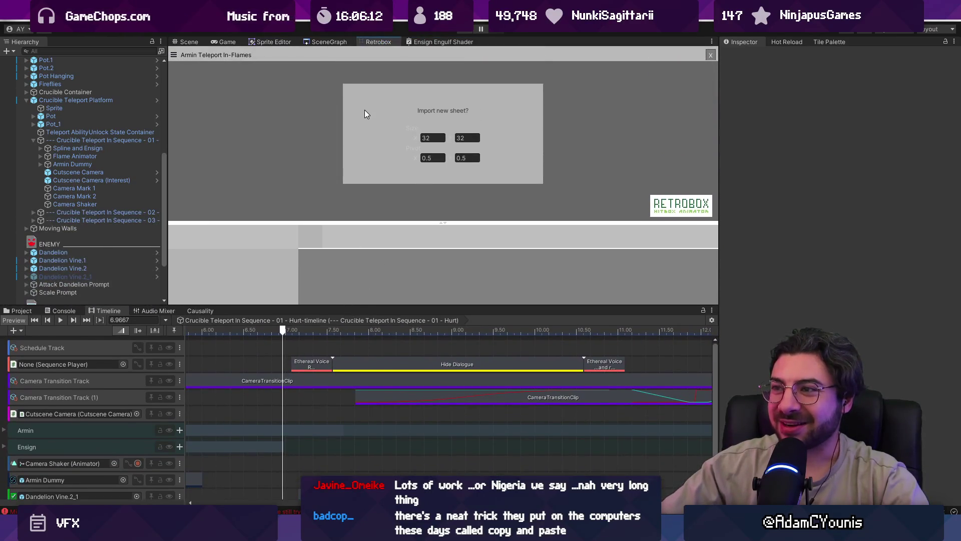
left_click(415, 41)
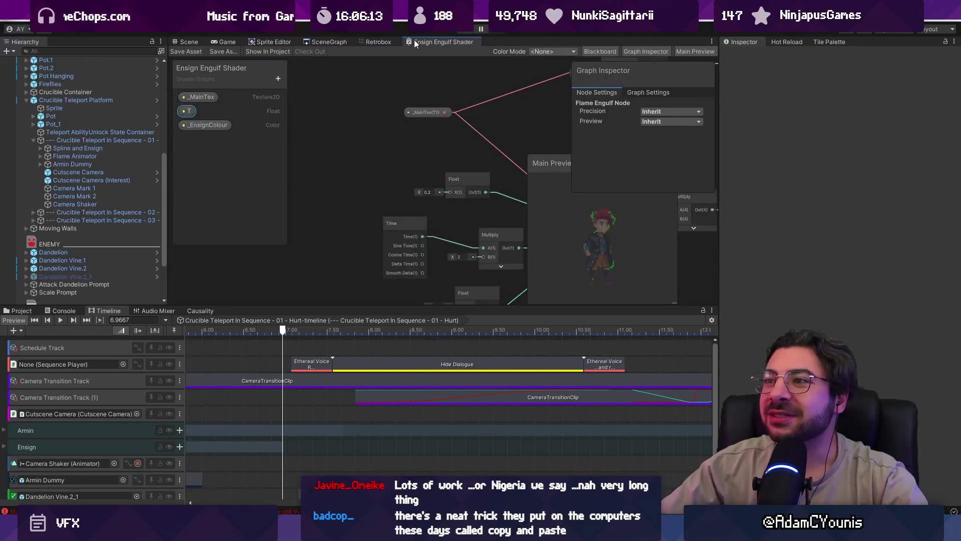
left_click(19, 311)
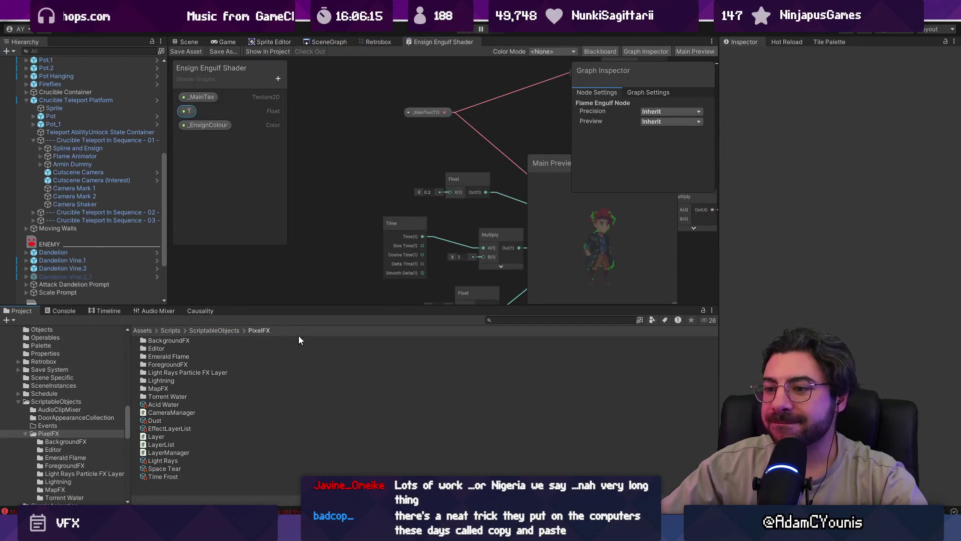
scroll(352, 161, "down", 5)
scroll(400, 199, "up", 4)
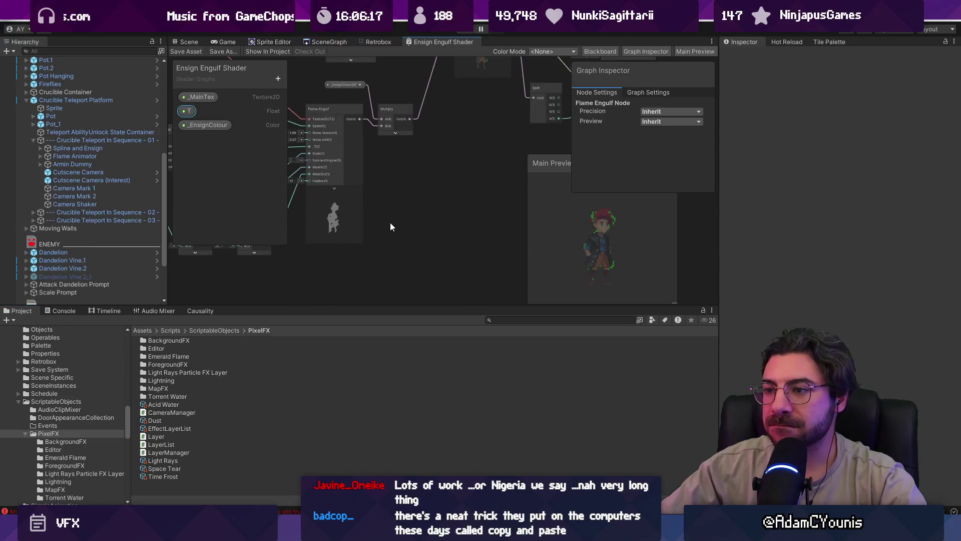
left_click_drag(412, 305, 412, 354)
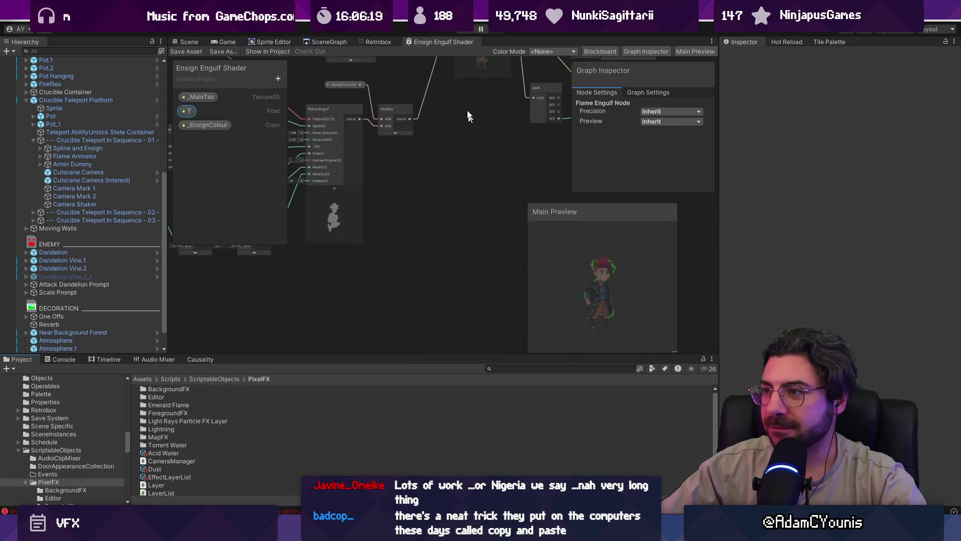
double_click(435, 42)
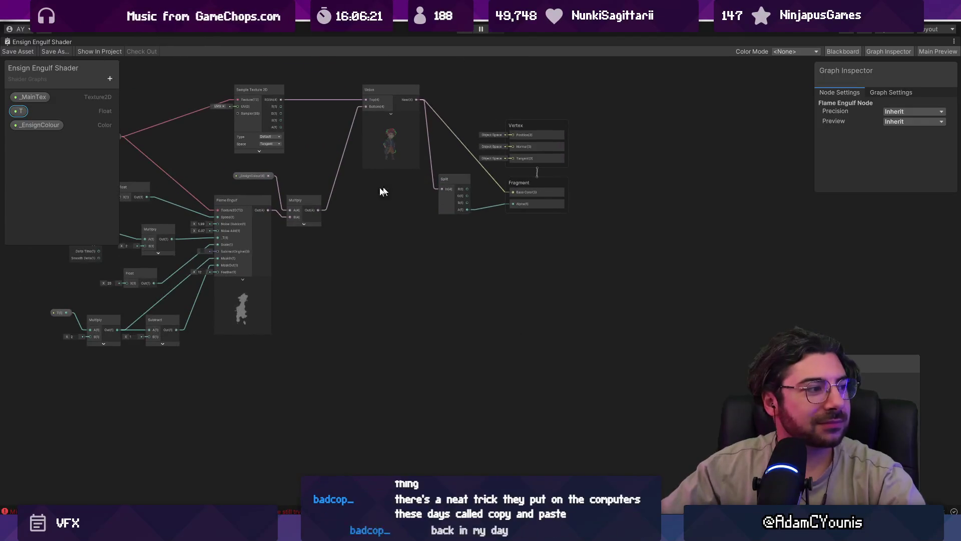
- Drag the Sample Texture 2D node up and left, then pan to open empty space
scroll(371, 249, "down", 3)
scroll(370, 250, "up", 5)
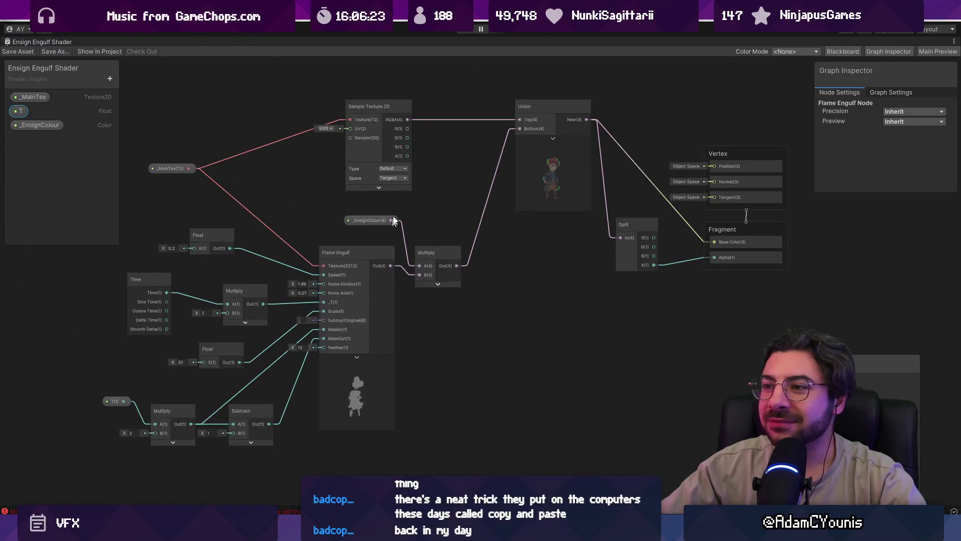
left_click(390, 185)
left_click(379, 189)
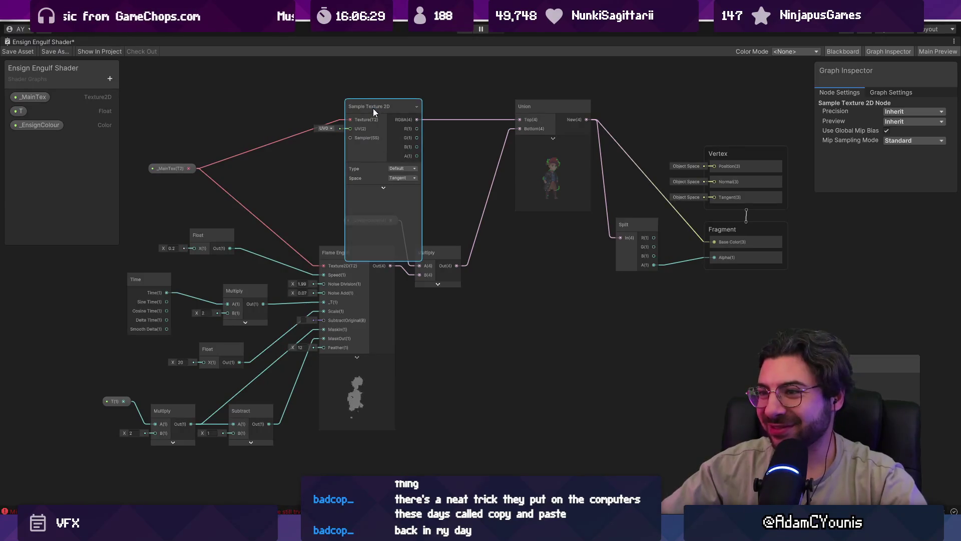
left_click_drag(373, 108, 345, 91)
left_click(418, 165)
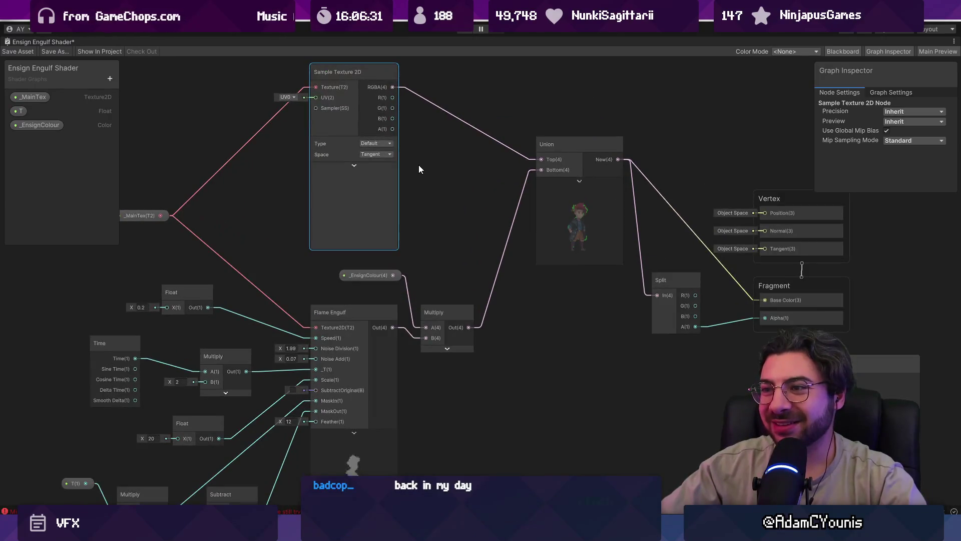
scroll(428, 170, "down", 2)
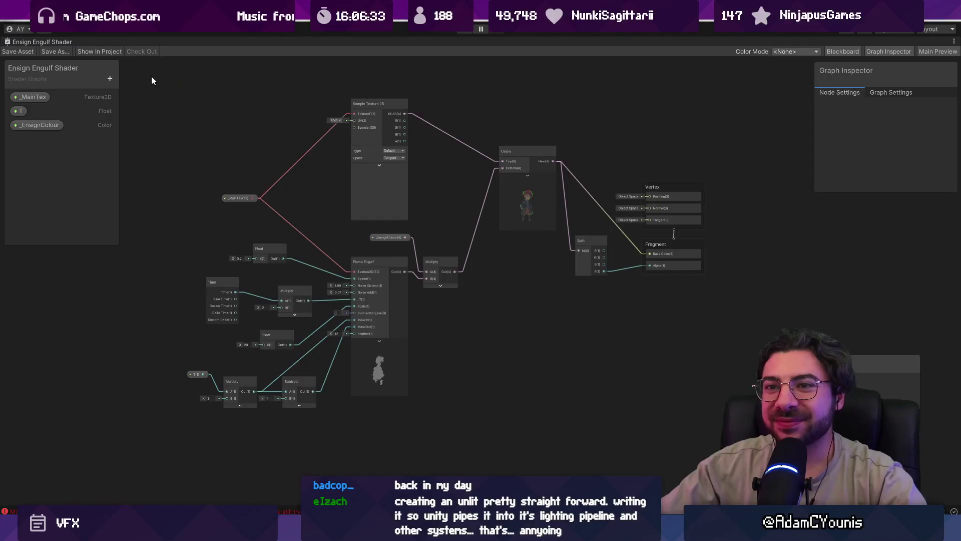
scroll(382, 166, "up", 2)
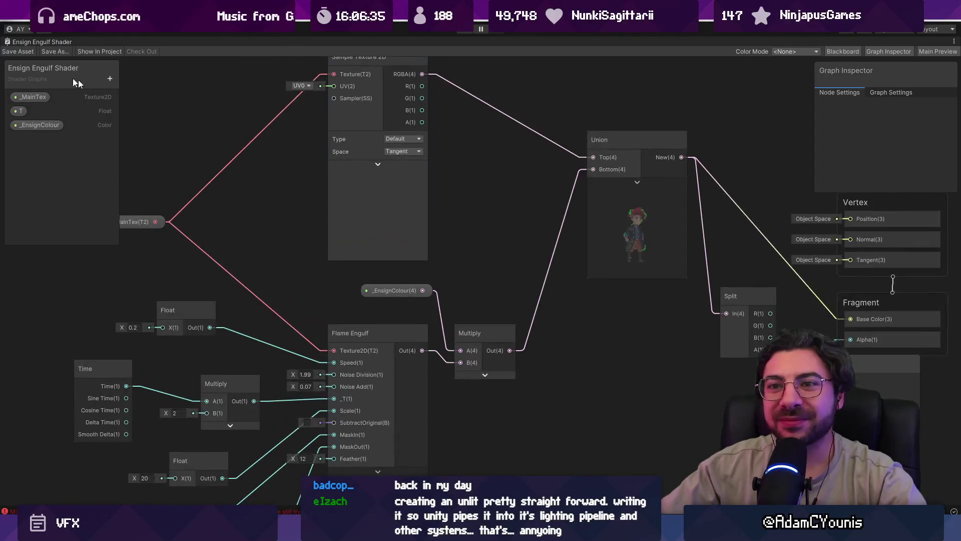
scroll(379, 182, "down", 3)
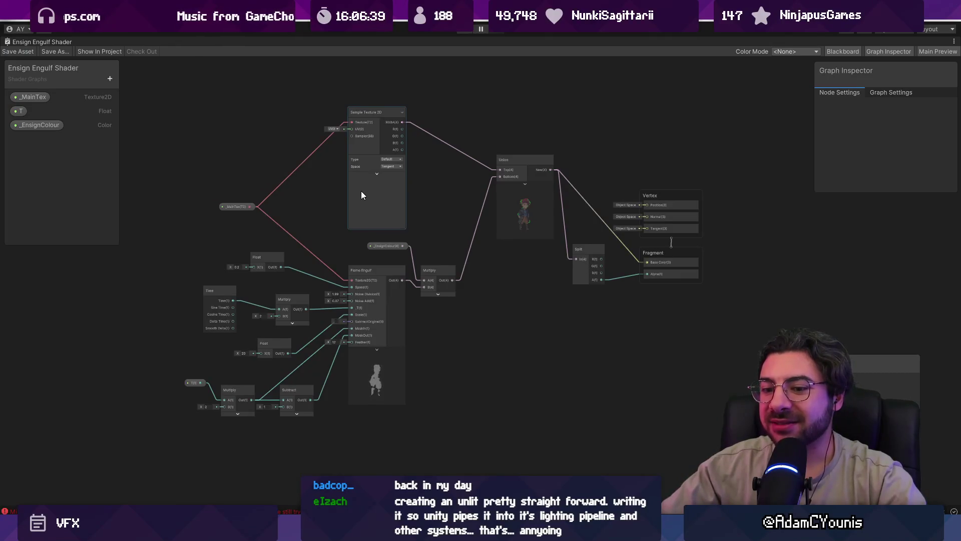
mouse_move(223, 203)
left_mouse_down()
mouse_move(348, 286)
mouse_move(299, 304)
mouse_move(319, 155)
left_mouse_up()
- Create a UV node via the 'uv' search and place it near Sample Texture 2D
left_click(308, 140)
key("space")
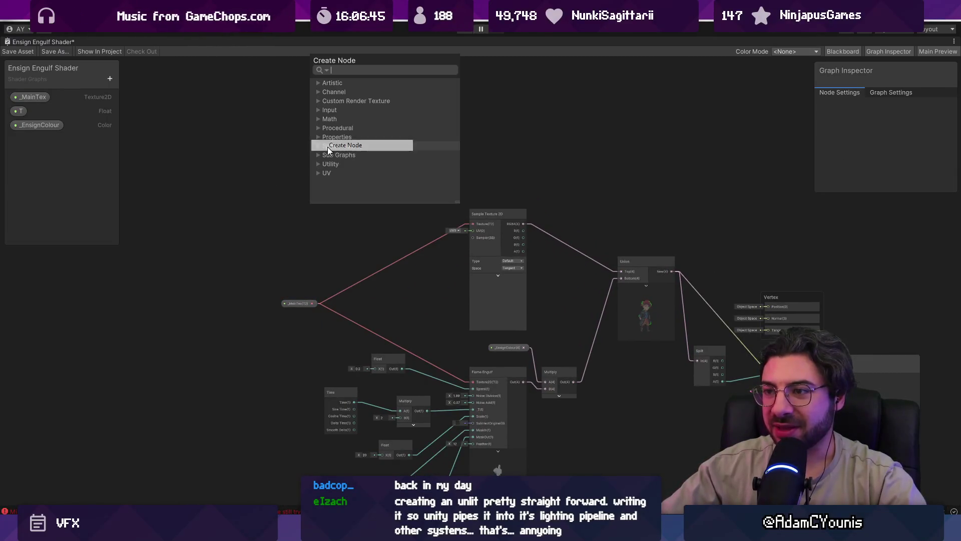
type("uv")
key("Return")
scroll(335, 154, "up", 6)
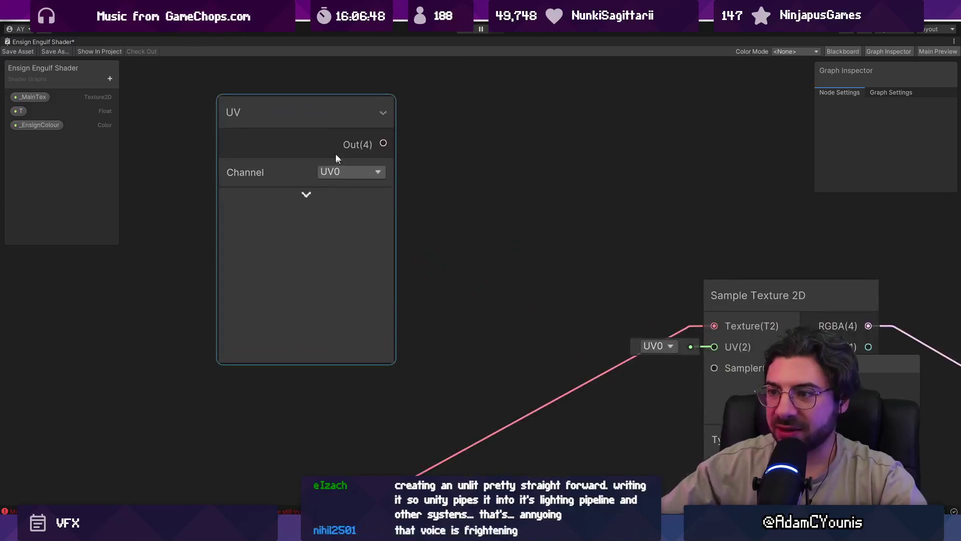
scroll(389, 226, "down", 2)
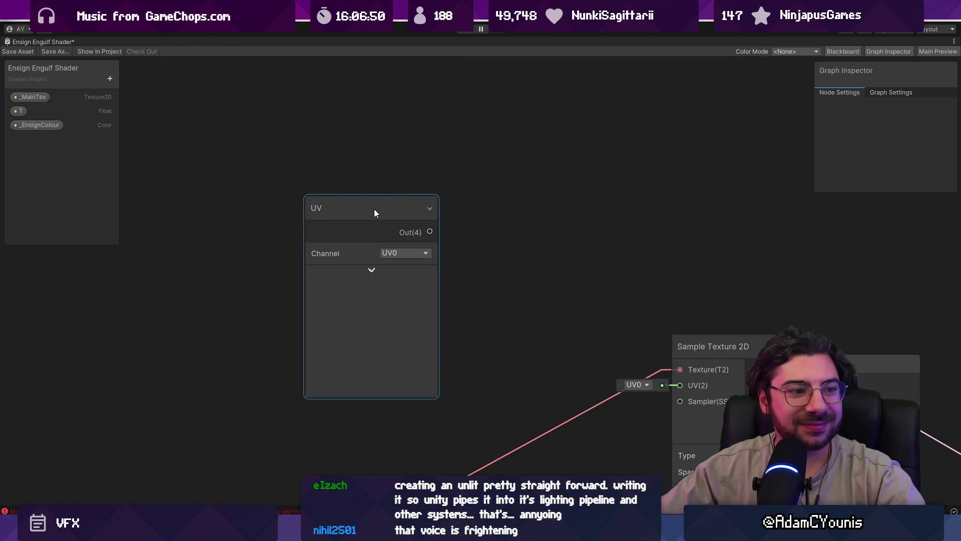
scroll(374, 204, "down", 1)
left_click_drag(377, 208, 400, 176)
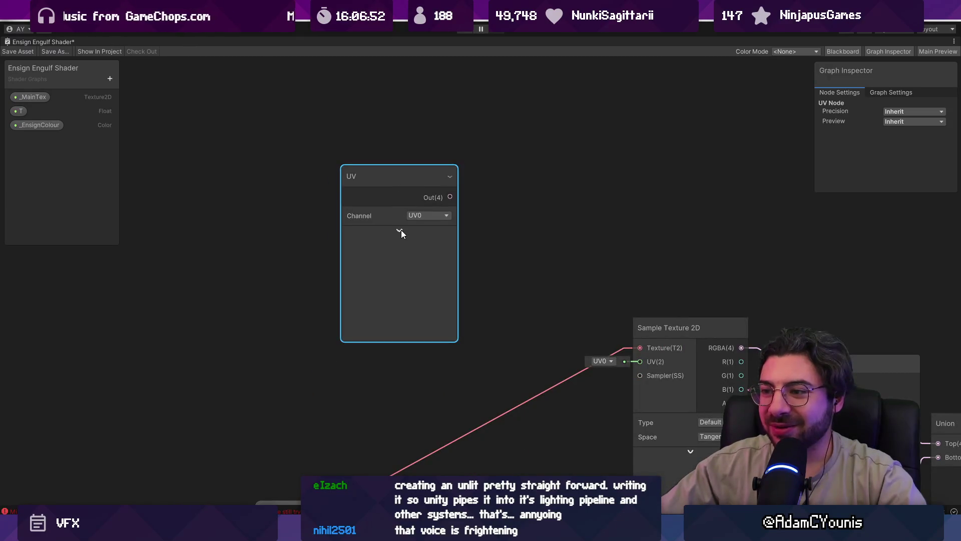
- Re-maximize the shader graph, select the UV0 node, and bring up Save Graph As
double_click(36, 42)
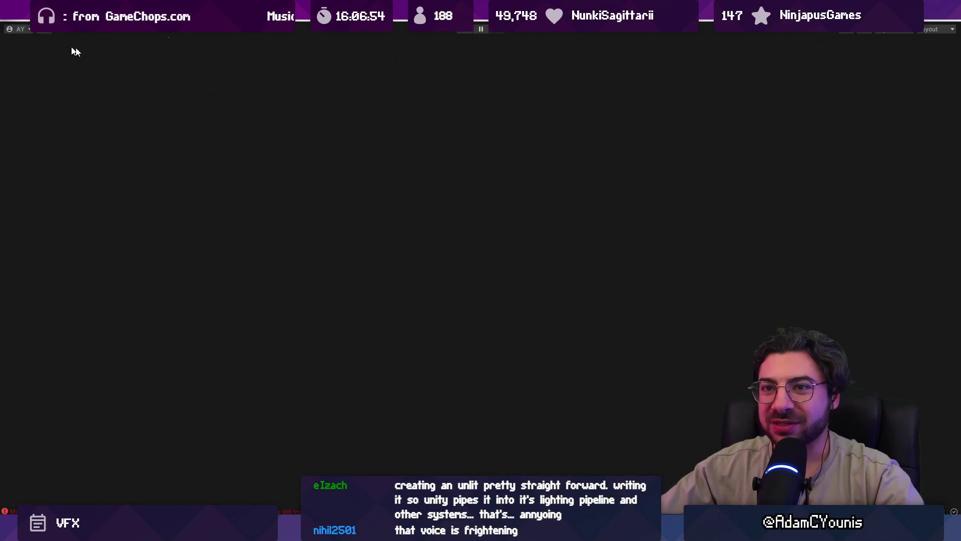
double_click(421, 40)
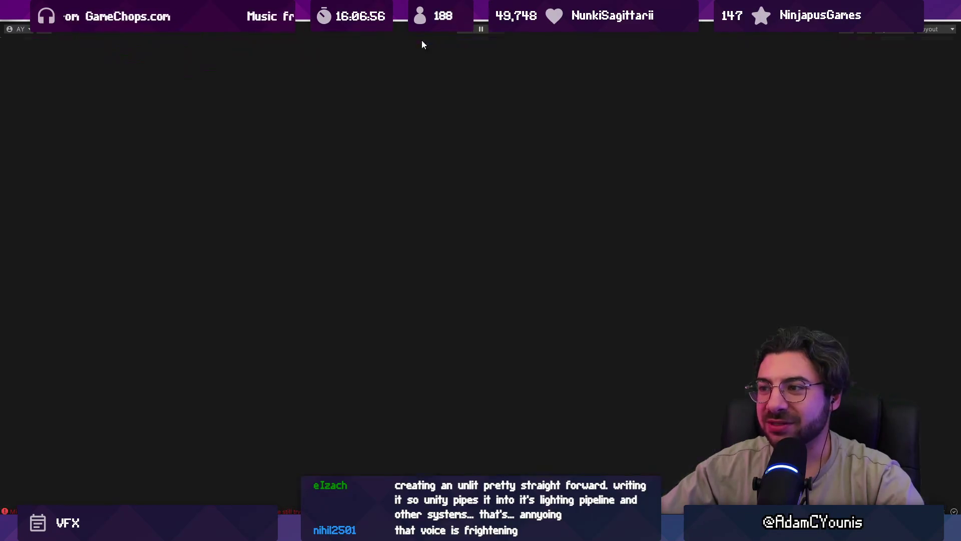
scroll(403, 217, "up", 2)
right_click(403, 144)
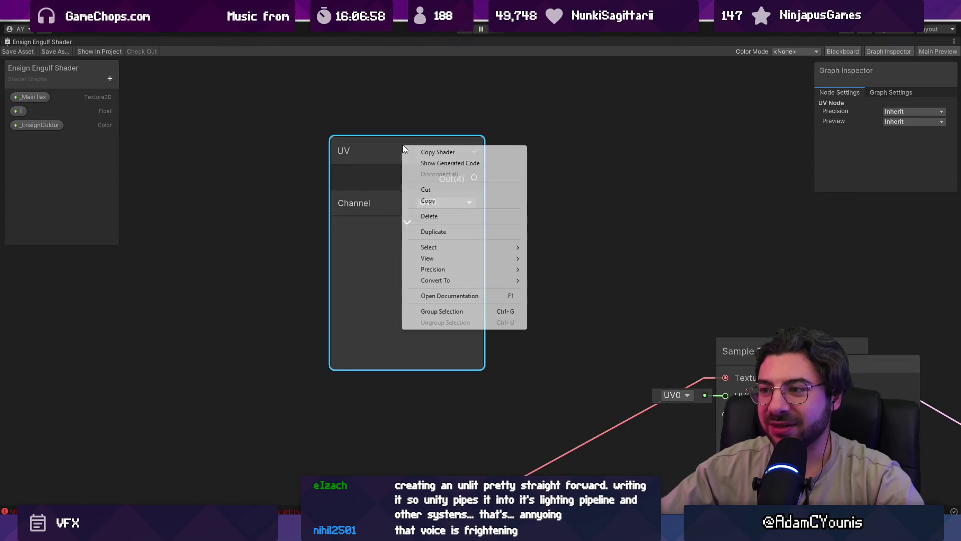
left_click(403, 138)
key("space")
left_click(341, 270)
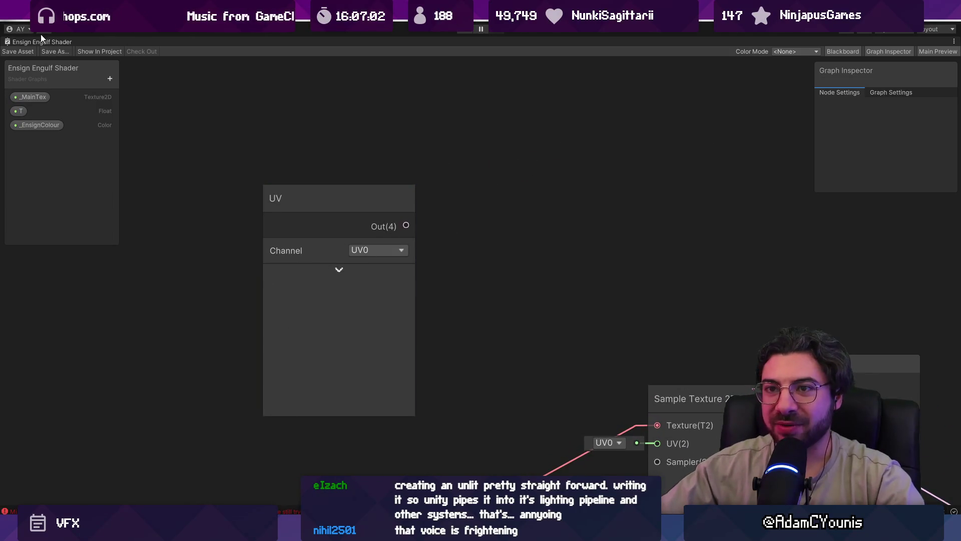
left_click(47, 52)
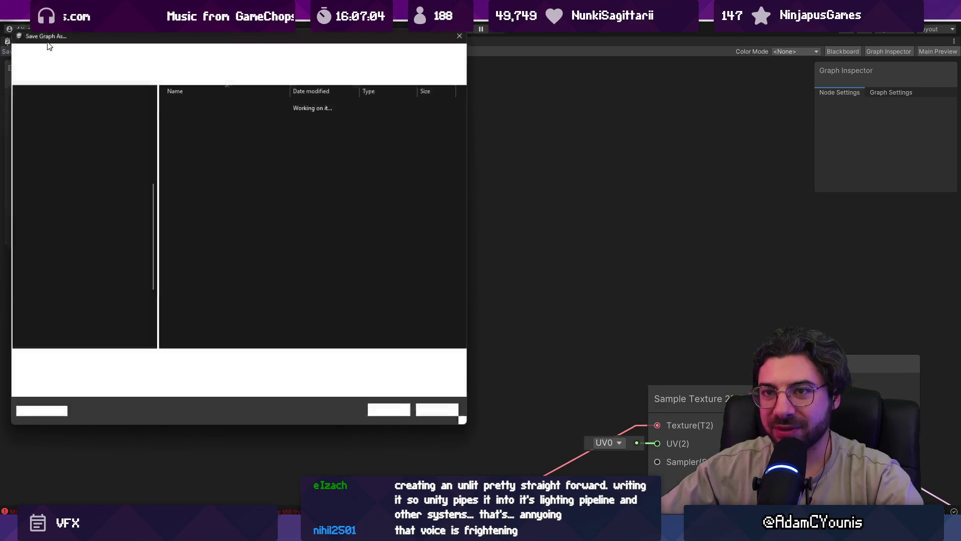
- Cancel the save-as, restore the docked layout and maximize the shader graph
key("Escape")
double_click(40, 41)
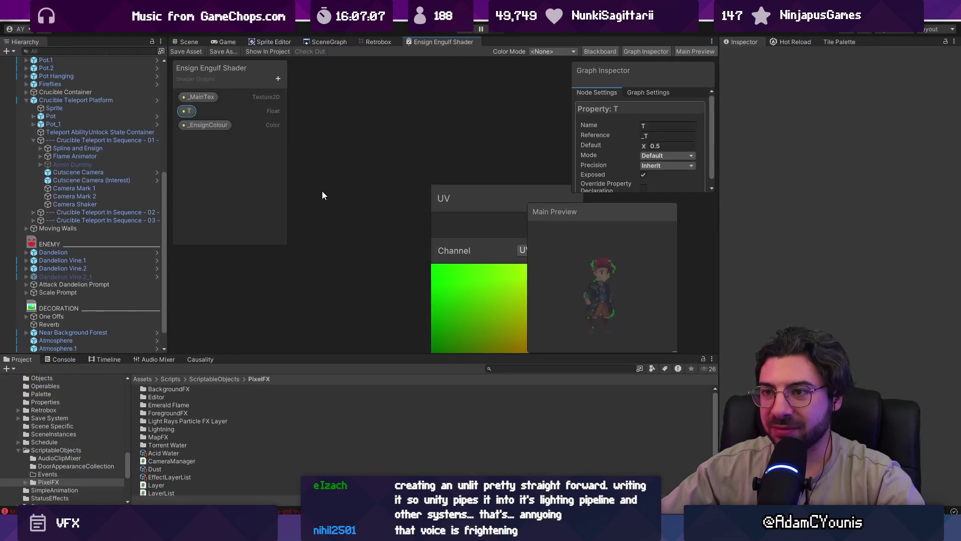
left_click(345, 173)
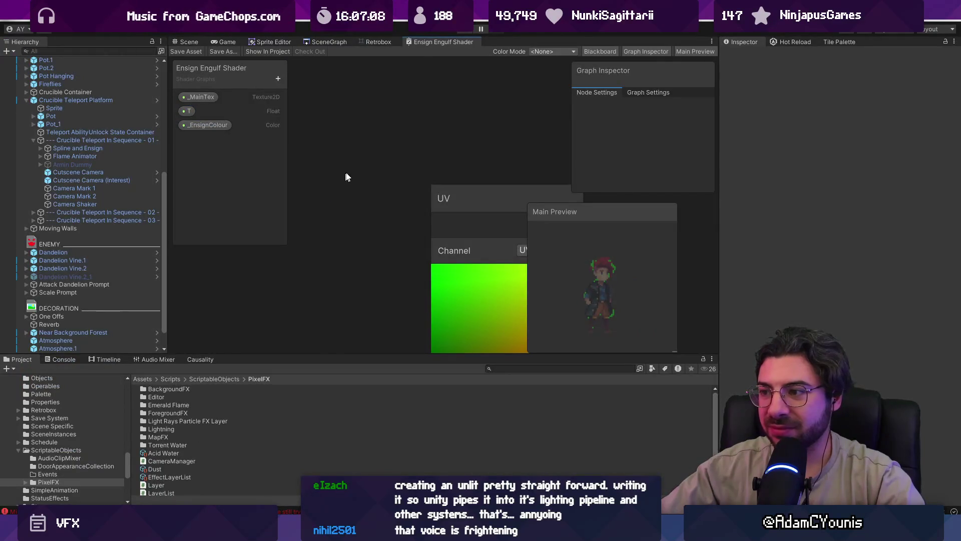
double_click(430, 41)
scroll(431, 209, "down", 3)
left_click_drag(380, 211, 286, 255)
- Add a Multiply node from the UV output and line it up with UV
key("space")
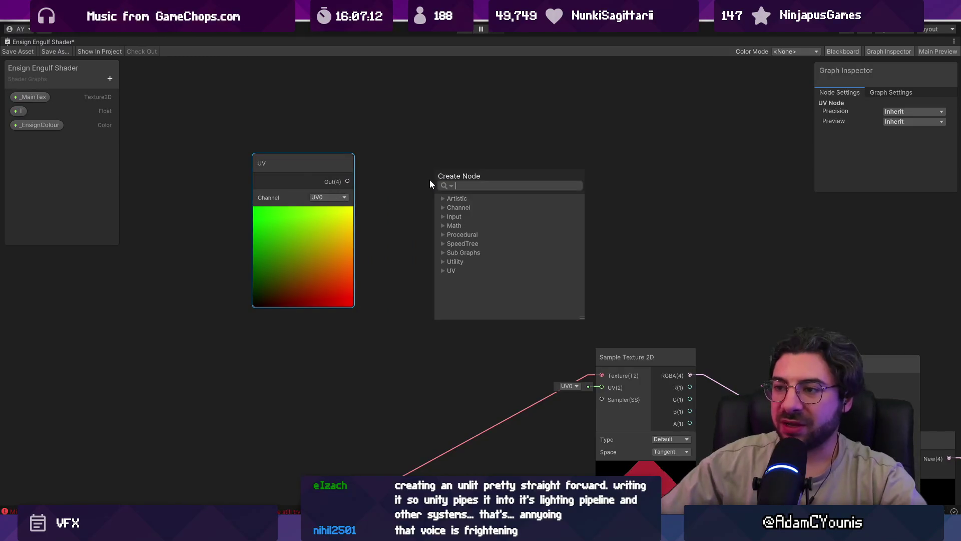
type("multiply")
key("Return")
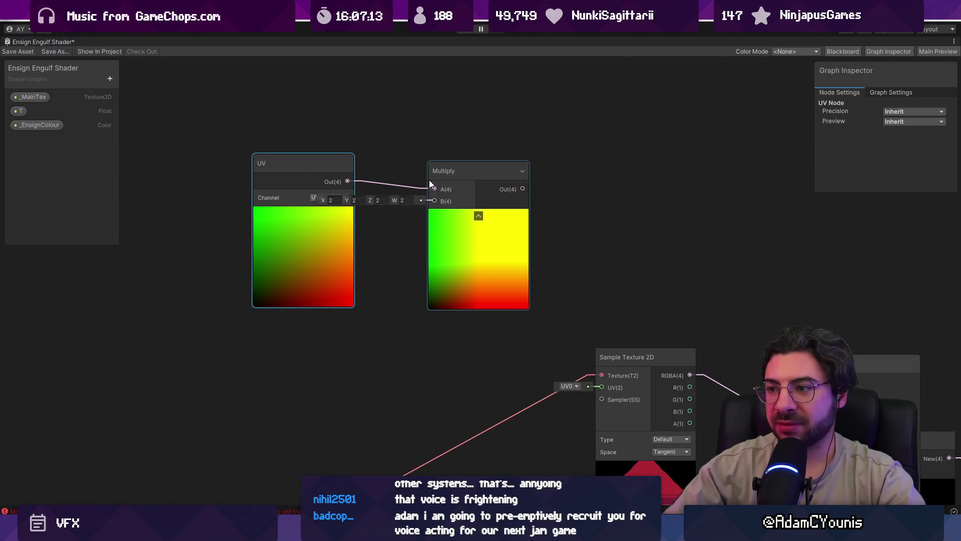
left_click_drag(300, 162, 176, 150)
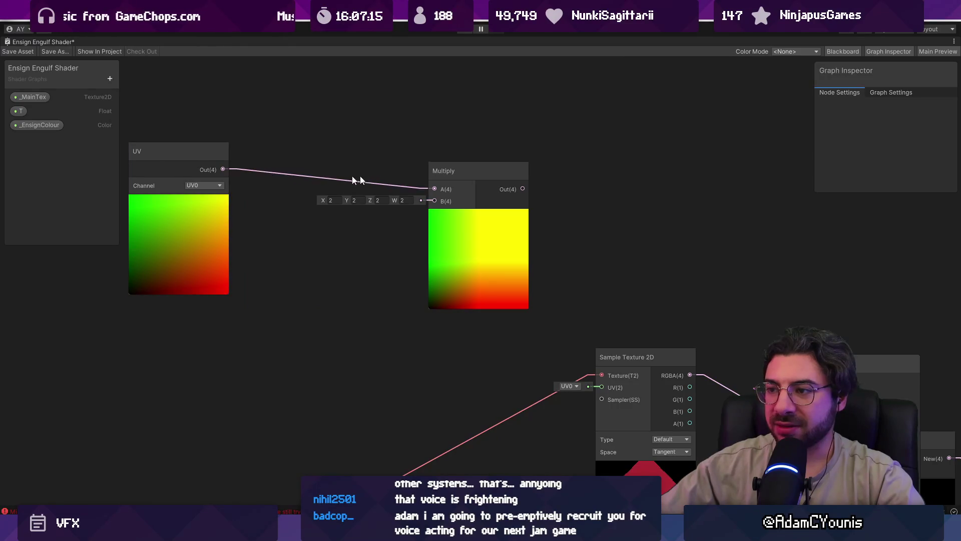
scroll(440, 184, "up", 2)
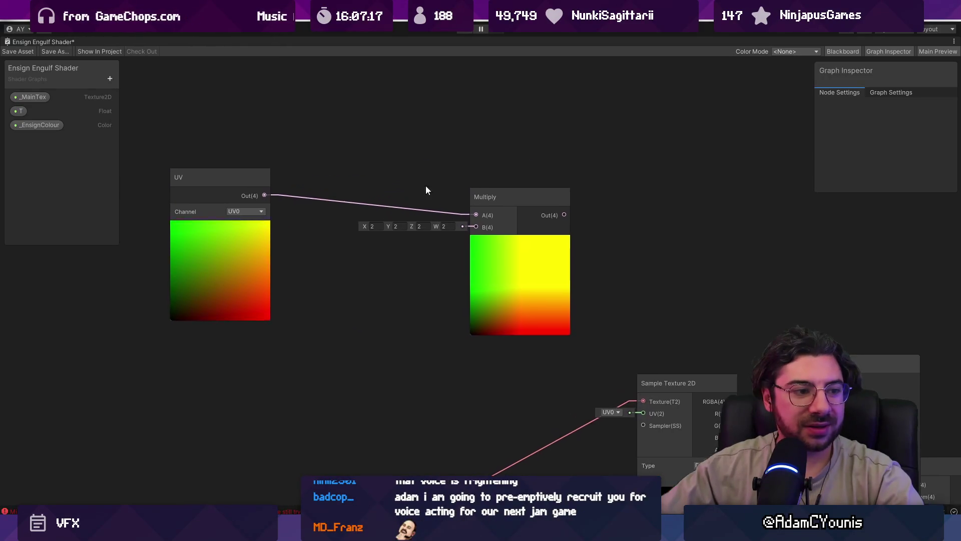
mouse_move(555, 352)
left_mouse_down()
mouse_move(503, 320)
mouse_move(511, 330)
left_mouse_up()
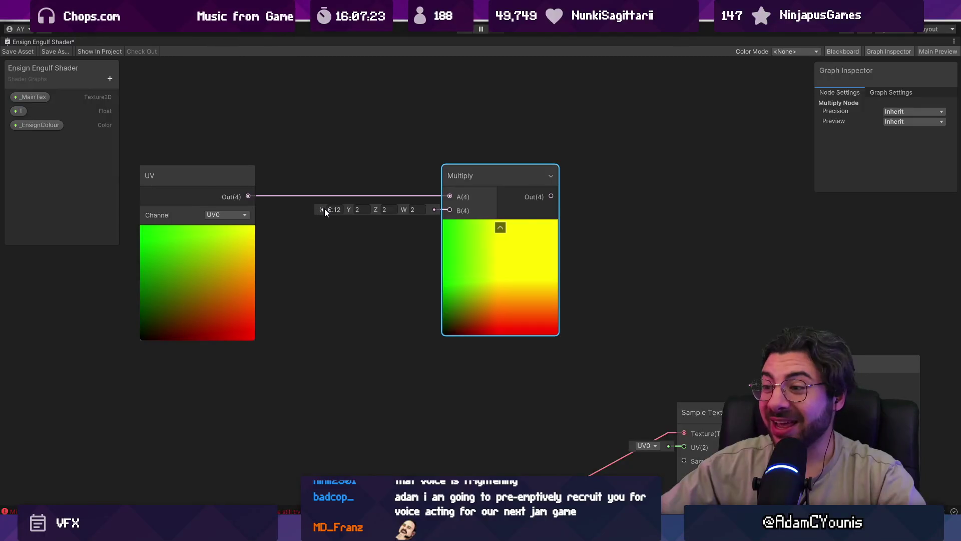
left_click(357, 210)
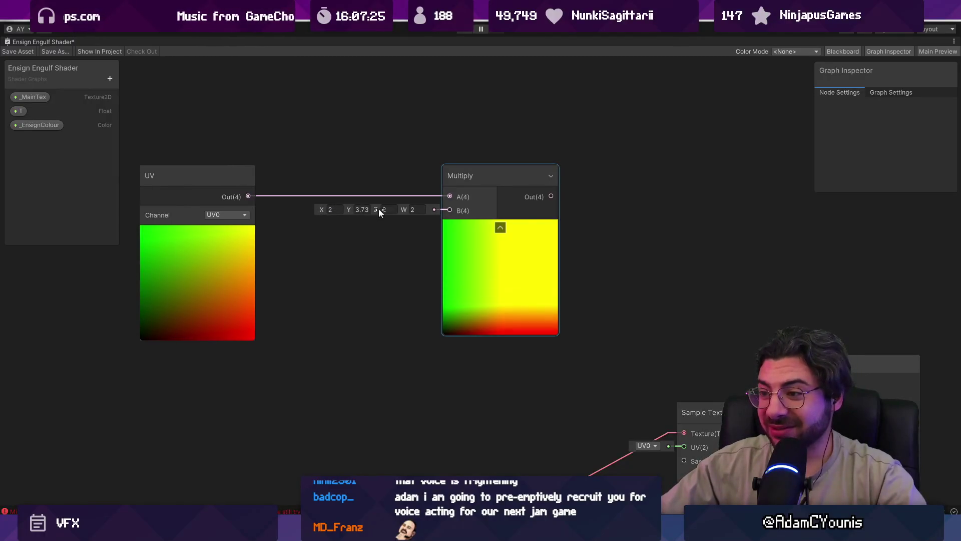
- Add a Split node fed by the Multiply output
key("space")
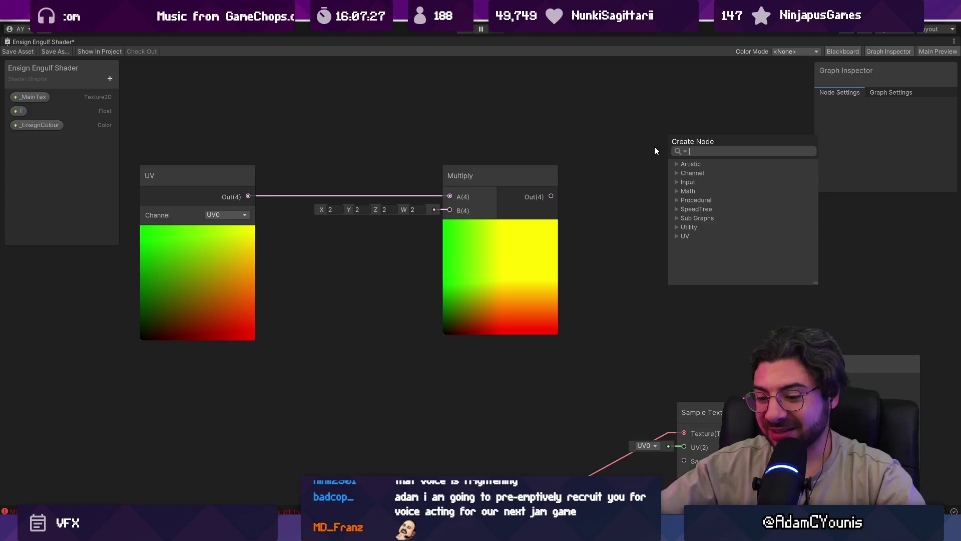
type("split")
key("Return")
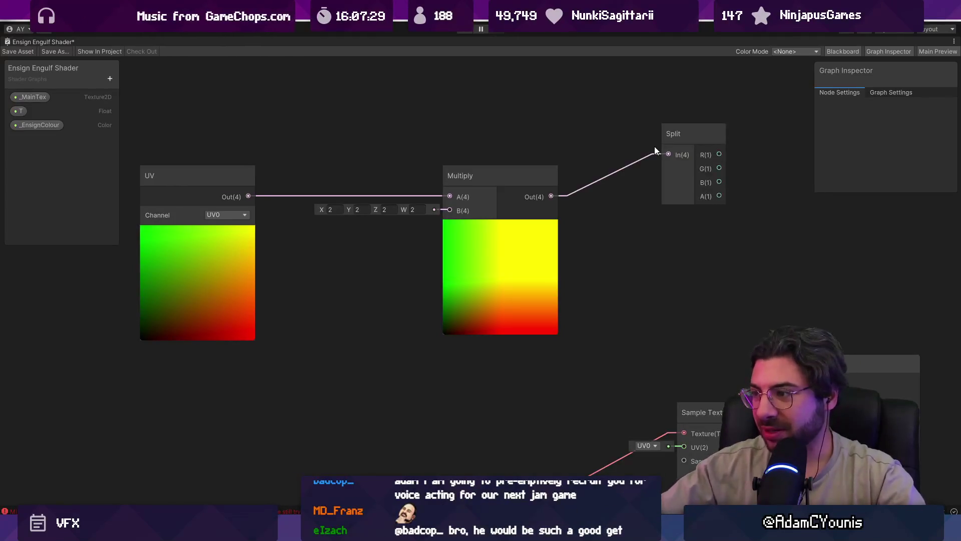
- Add a Preview node off Split's G output and wire UV directly into Split
left_click_drag(619, 272, 422, 295)
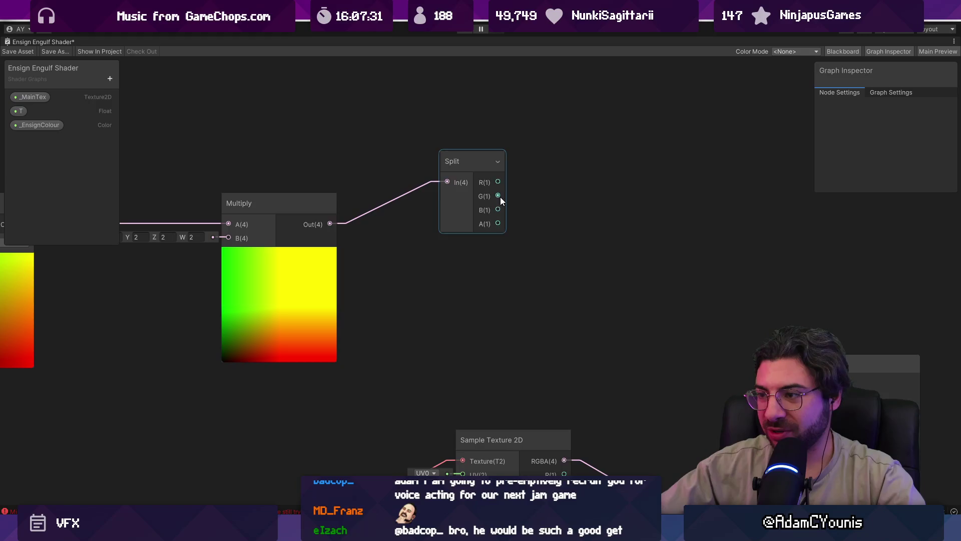
left_click_drag(498, 196, 536, 197)
type("preview")
key("Return")
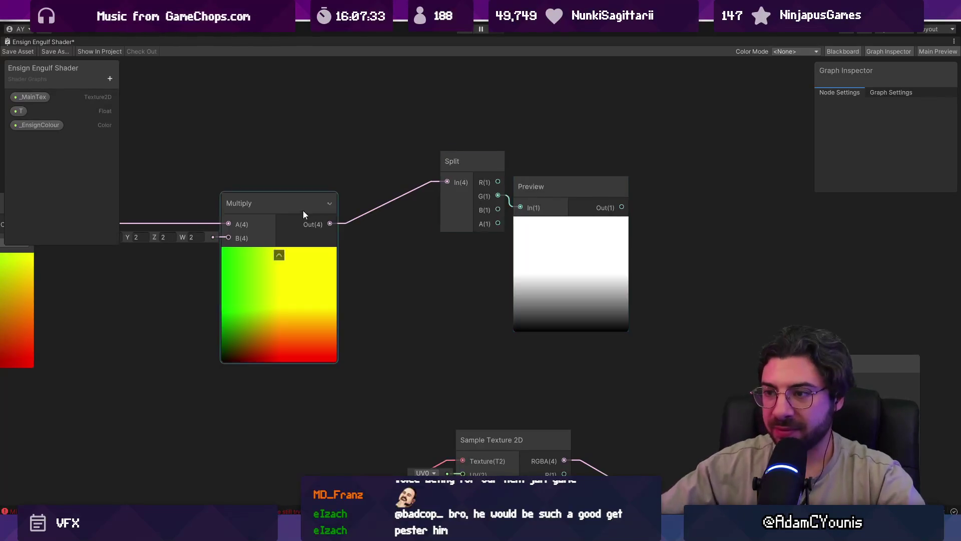
key("a")
left_click_drag(371, 223, 352, 238)
left_click_drag(534, 190, 245, 198)
left_click_drag(168, 236, 248, 215)
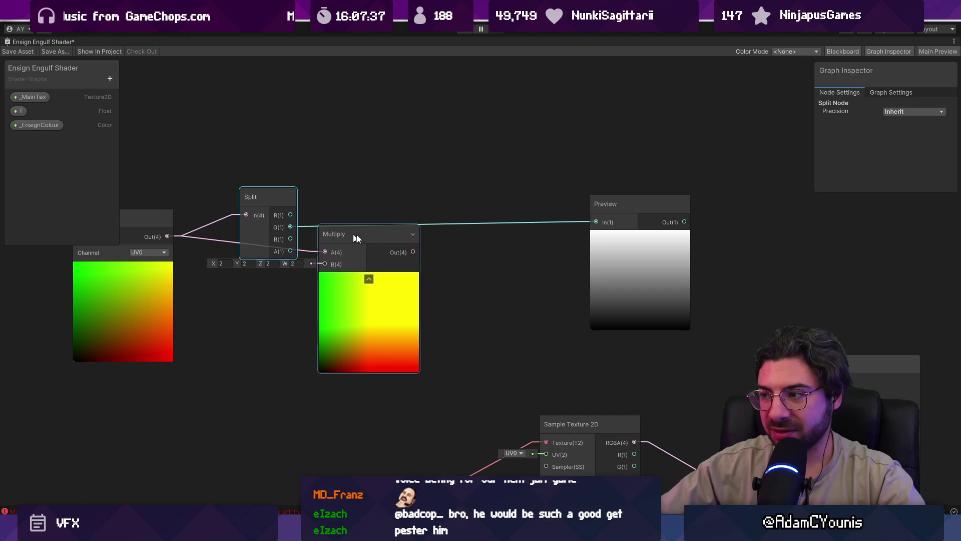
- Feed the Preview output into Multiply A and set Multiply B to 1.96
left_click_drag(614, 245, 411, 237)
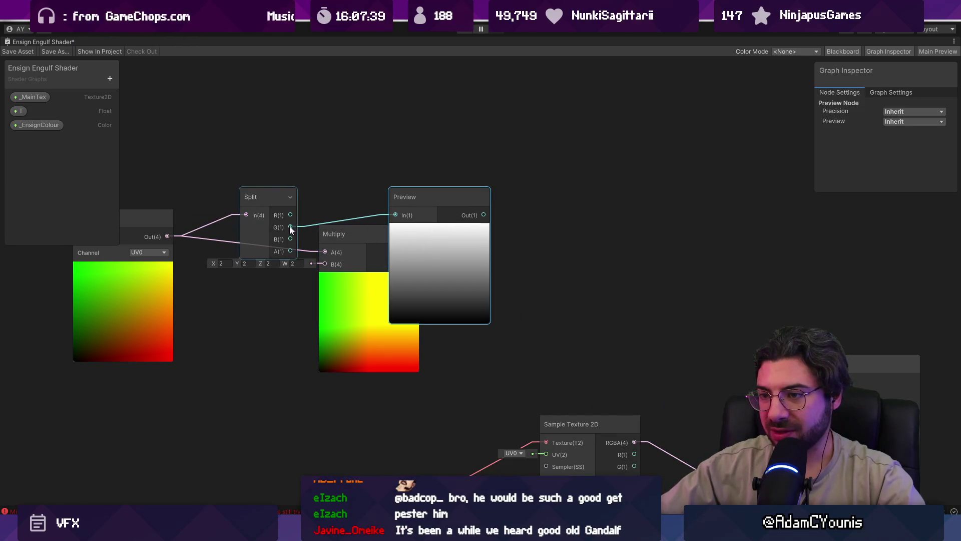
left_click_drag(334, 234, 555, 218)
left_click_drag(484, 215, 546, 237)
left_click(423, 249)
type("1.96")
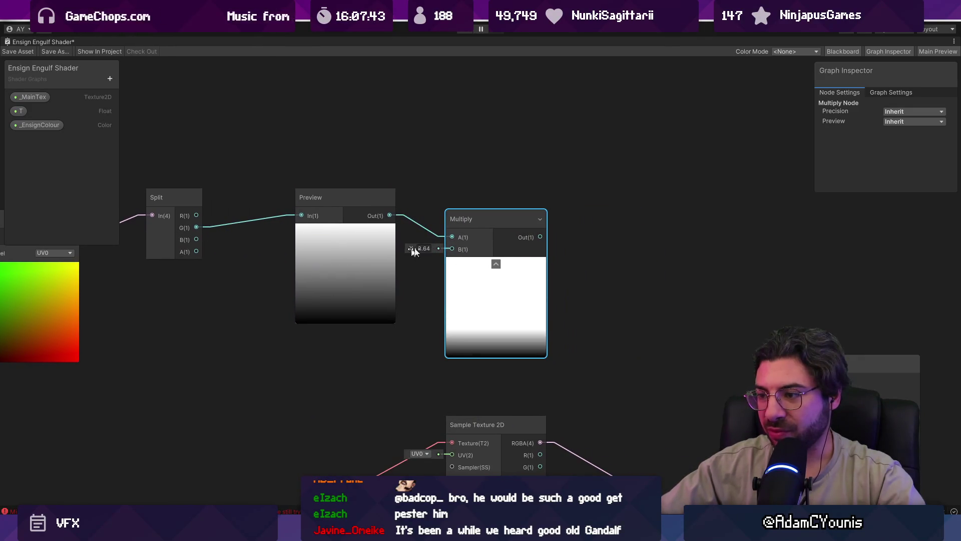
key("Return")
- Move the UV node up and left and begin a new node search
key("a")
left_click_drag(229, 236, 126, 218)
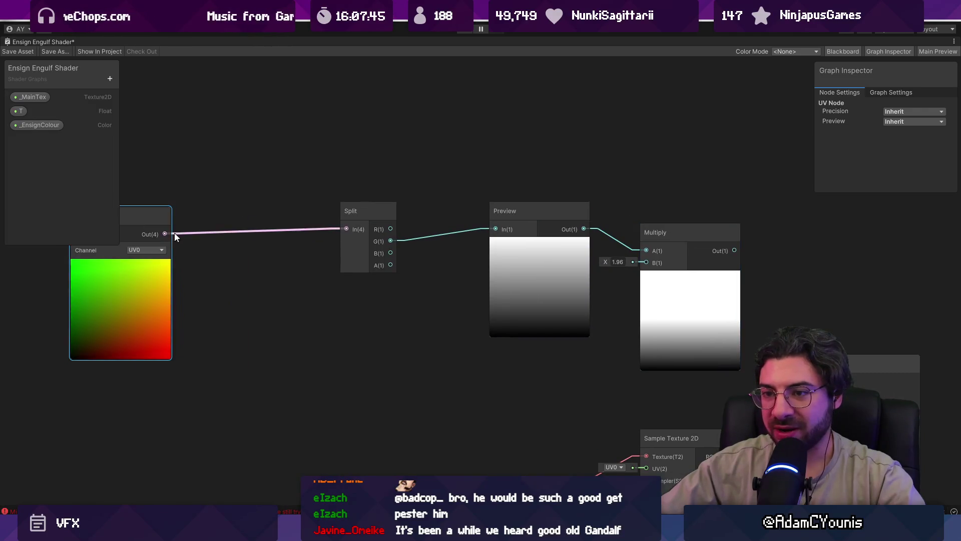
key("space")
type("onmn")
key("BackSpace")
key("BackSpace")
key("BackSpace")
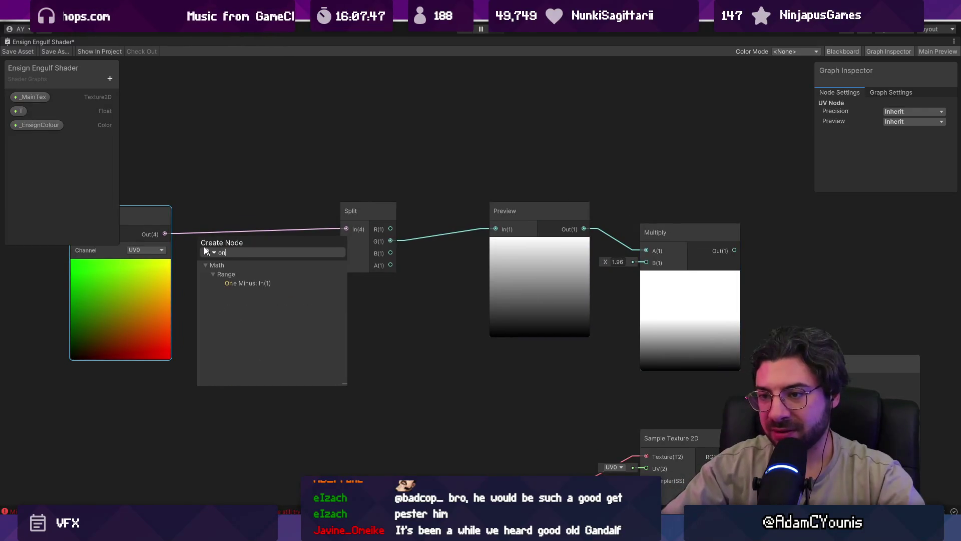
- Insert a One Minus node after Split G, feeding the Preview node
key("Escape")
left_click_drag(343, 211, 223, 210)
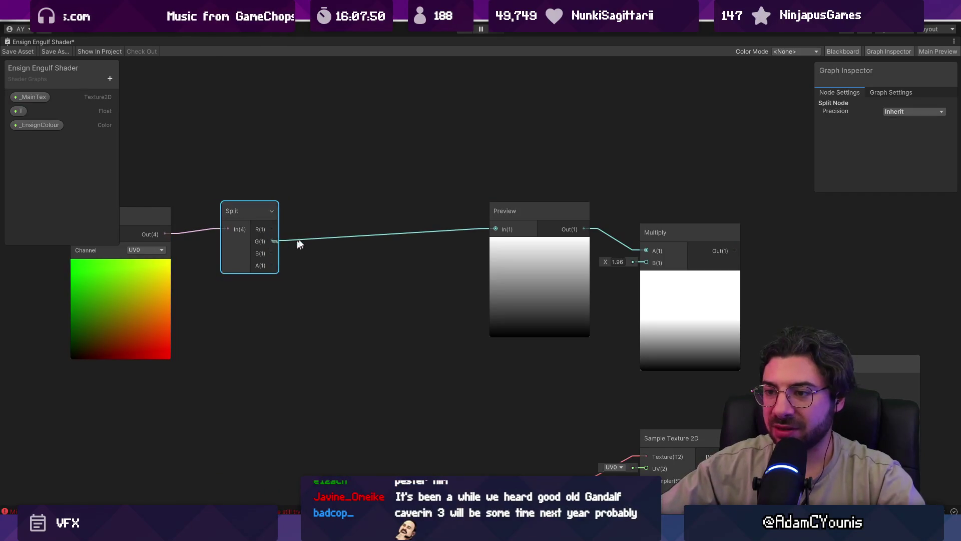
key("space")
type("on")
key("Return")
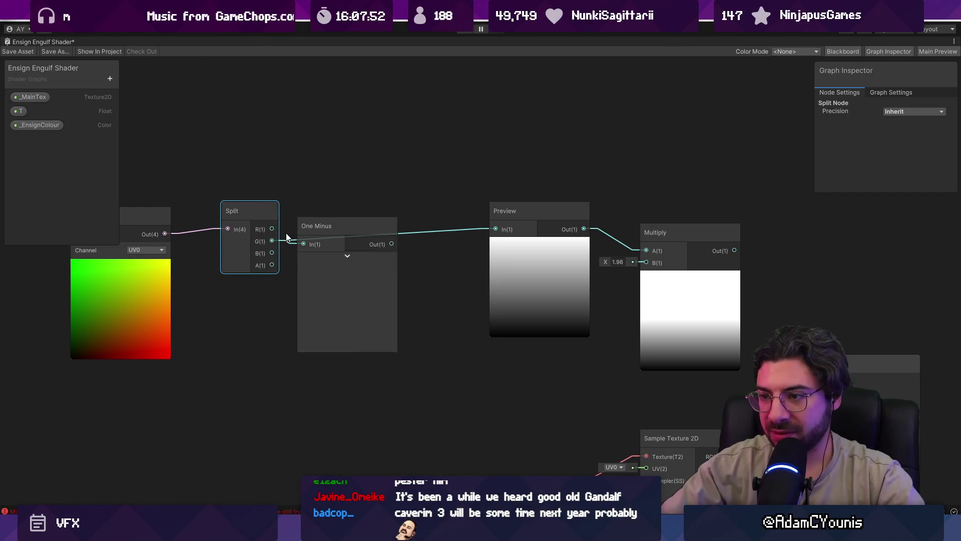
mouse_move(392, 243)
left_mouse_down()
mouse_move(494, 231)
mouse_move(249, 228)
left_mouse_up()
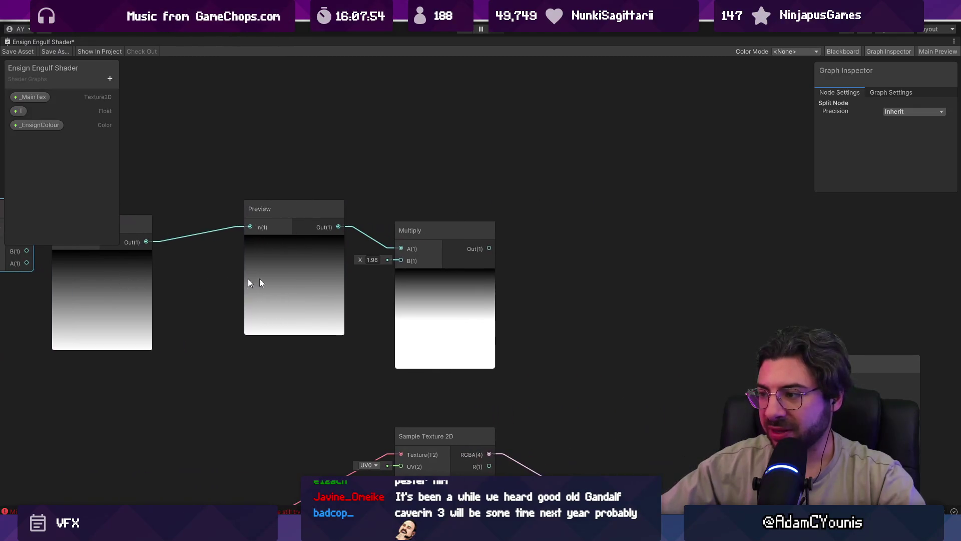
- Try multiply factors of 1.83 and 1.89 and select the Multiply node
left_click_drag(353, 260, 358, 257)
mouse_move(280, 278)
left_mouse_down()
mouse_move(414, 281)
mouse_move(401, 251)
left_mouse_up()
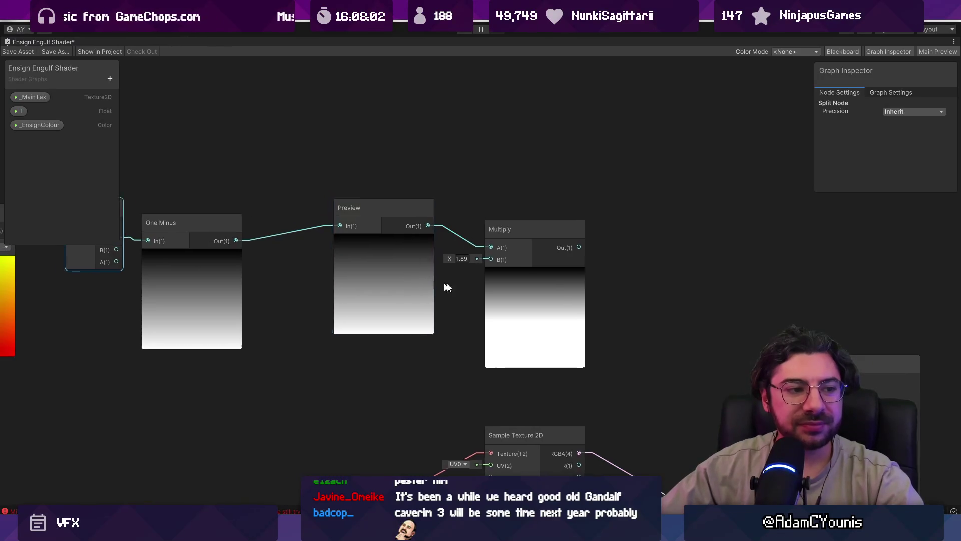
scroll(445, 284, "down", 2)
left_click_drag(445, 284, 617, 272)
scroll(618, 273, "down", 1)
left_click_drag(449, 210, 644, 290)
left_click_drag(666, 219, 601, 286)
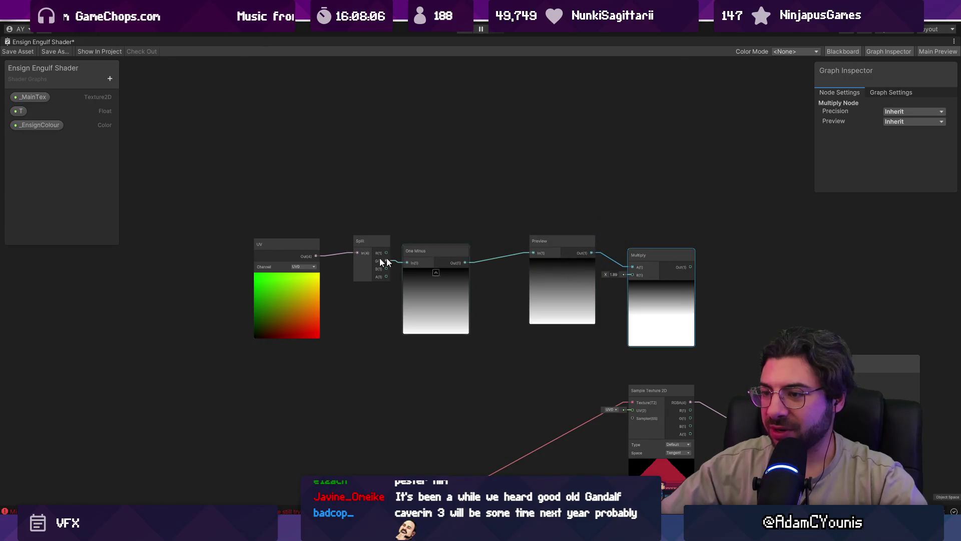
scroll(379, 257, "up", 3)
- Wire Split G straight into Preview, delete One Minus, and tidy the nodes
mouse_move(407, 266)
left_mouse_down()
mouse_move(197, 260)
mouse_move(429, 250)
mouse_move(440, 241)
left_mouse_up()
left_click(292, 305)
key("Delete")
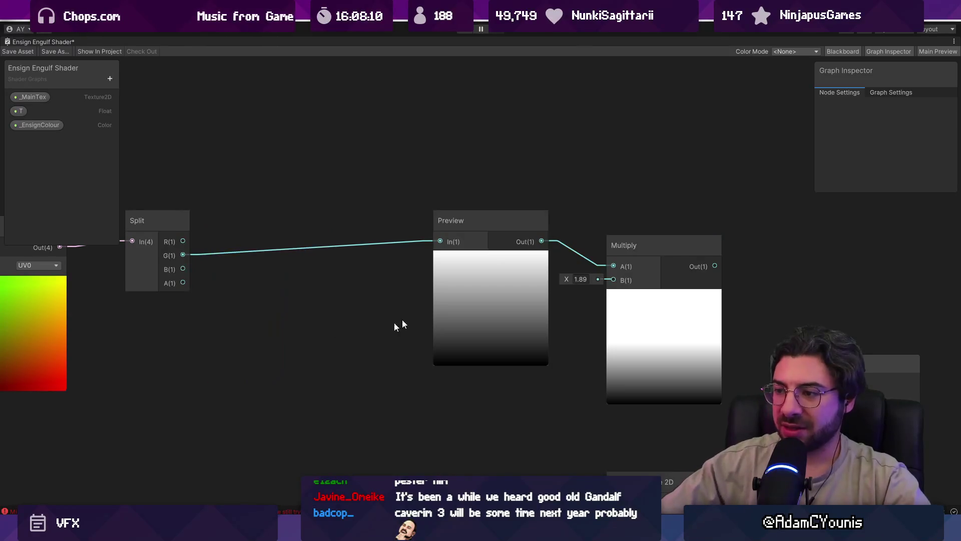
left_click_drag(501, 311, 392, 299)
left_click_drag(622, 341, 497, 314)
- Retune the multiply factor from 1.3 down to 1
mouse_move(442, 252)
left_mouse_down()
mouse_move(451, 251)
mouse_move(428, 253)
mouse_move(456, 254)
left_mouse_up()
left_click_drag(420, 280, 356, 282)
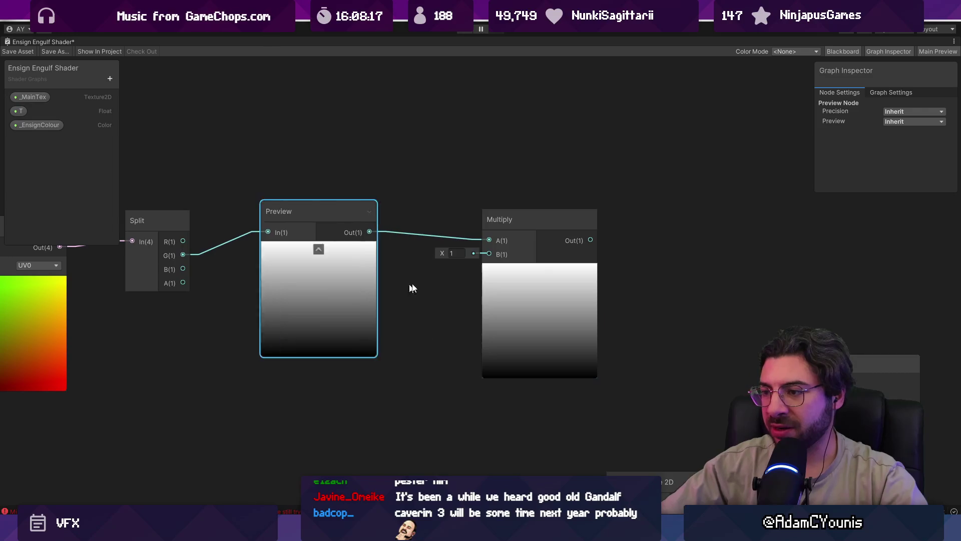
left_click_drag(443, 252, 459, 253)
- Undo the factor change and add a One Minus node beside Multiply
key("ctrl+z")
right_click(374, 157)
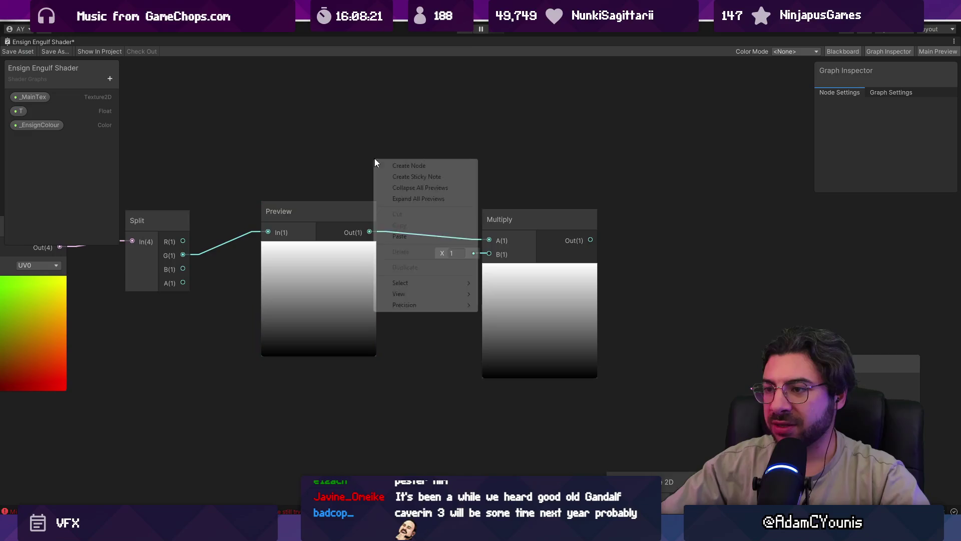
left_click(392, 167)
type("one")
key("Return")
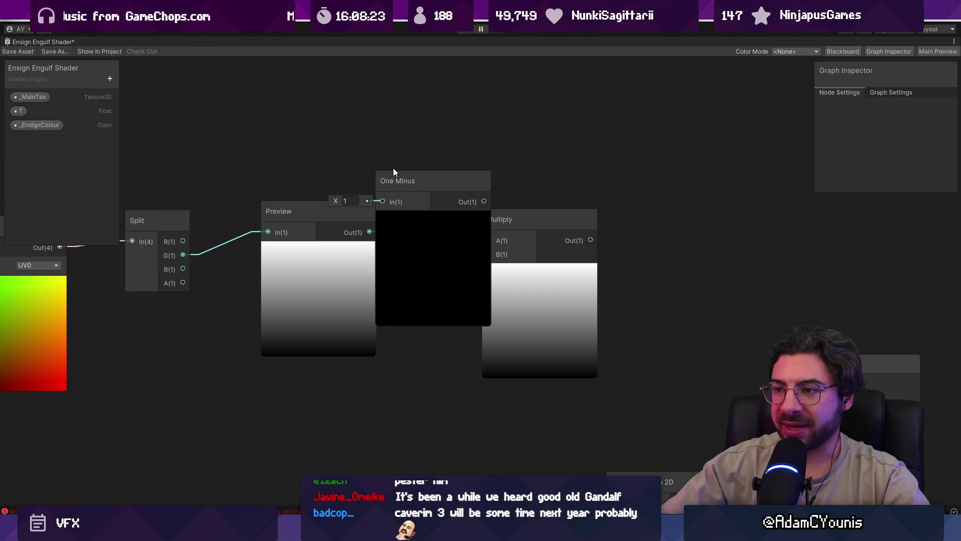
left_click_drag(395, 176, 410, 115)
- Add a Float node of value 1, routed through One Minus into Multiply B
right_click(290, 93)
left_click(309, 99)
type("vector")
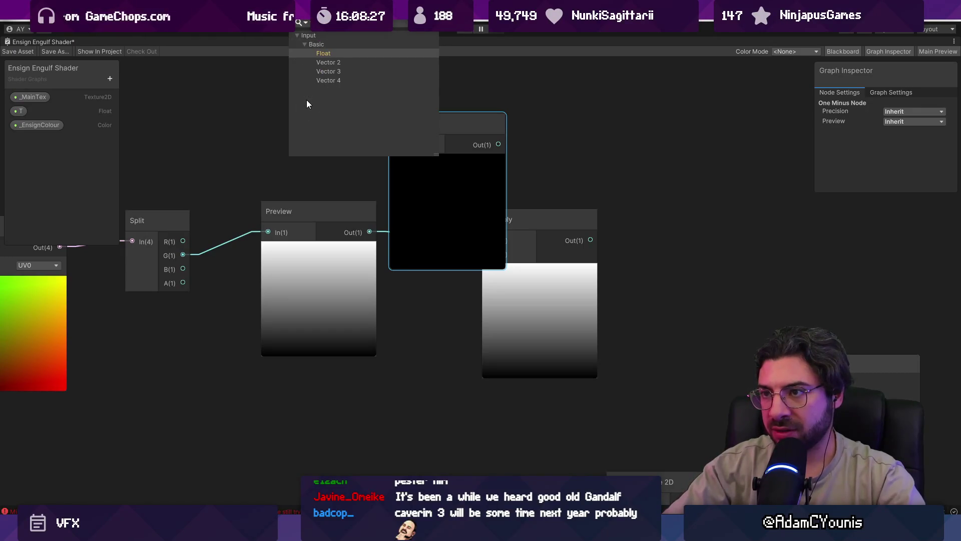
key("Return")
mouse_move(352, 134)
left_mouse_down()
mouse_move(397, 144)
mouse_move(447, 187)
mouse_move(418, 138)
left_mouse_up()
left_click(431, 165)
left_click_drag(448, 171, 489, 254)
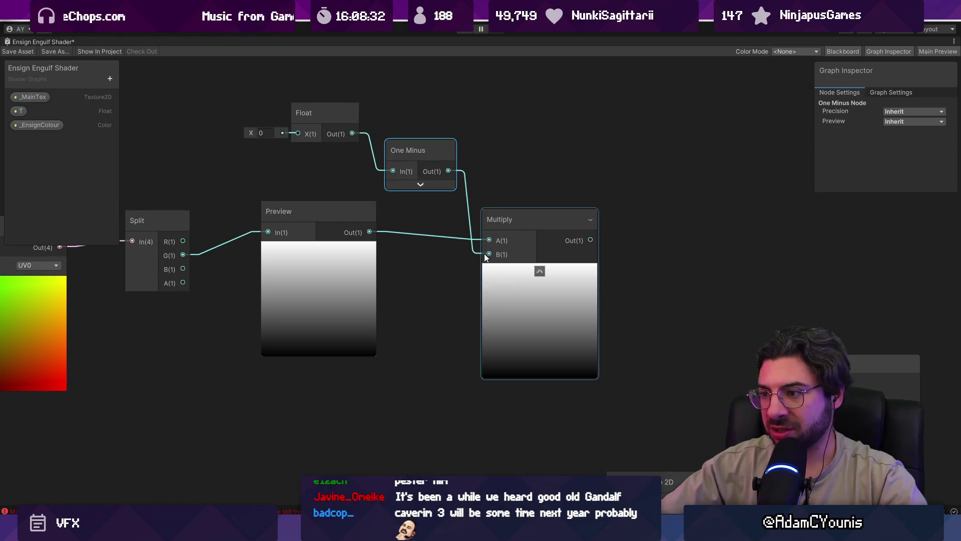
left_click(259, 133)
type("0")
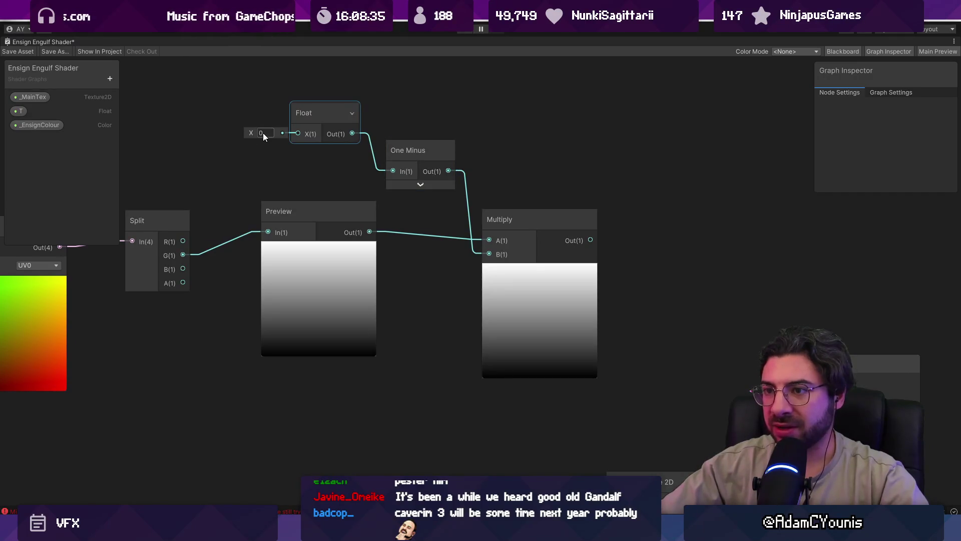
type("1")
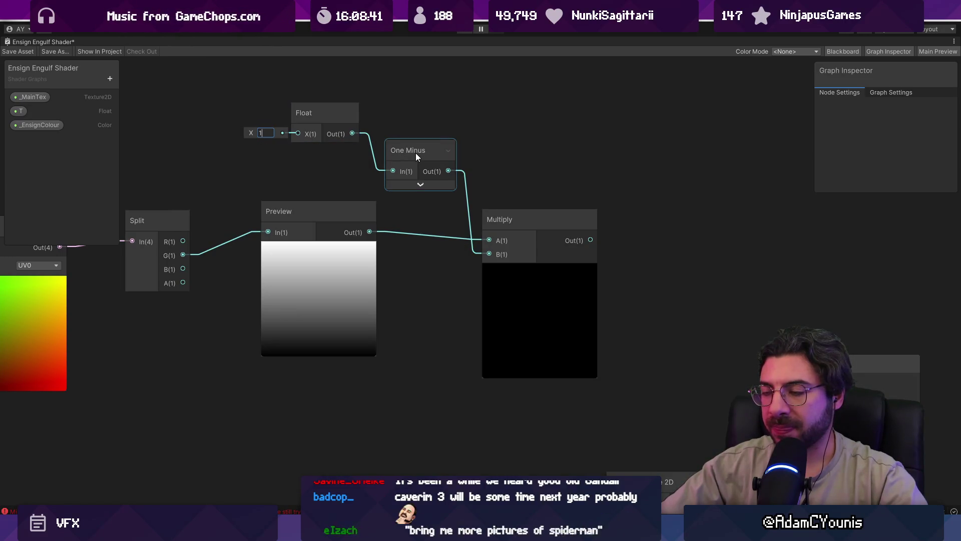
left_click_drag(325, 112, 326, 141)
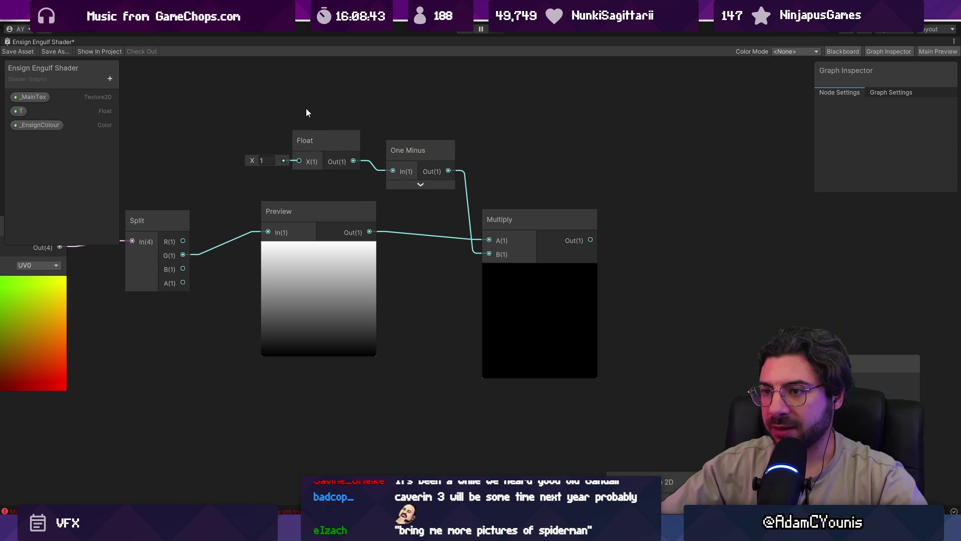
- Wire the Float straight into Multiply B, delete One Minus, and test Float values
left_click(408, 157)
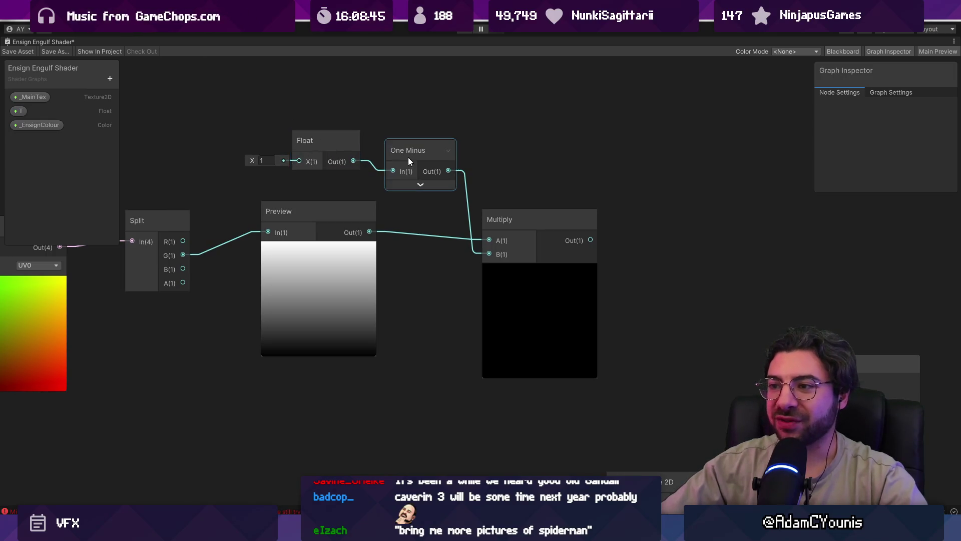
left_click_drag(353, 161, 489, 254)
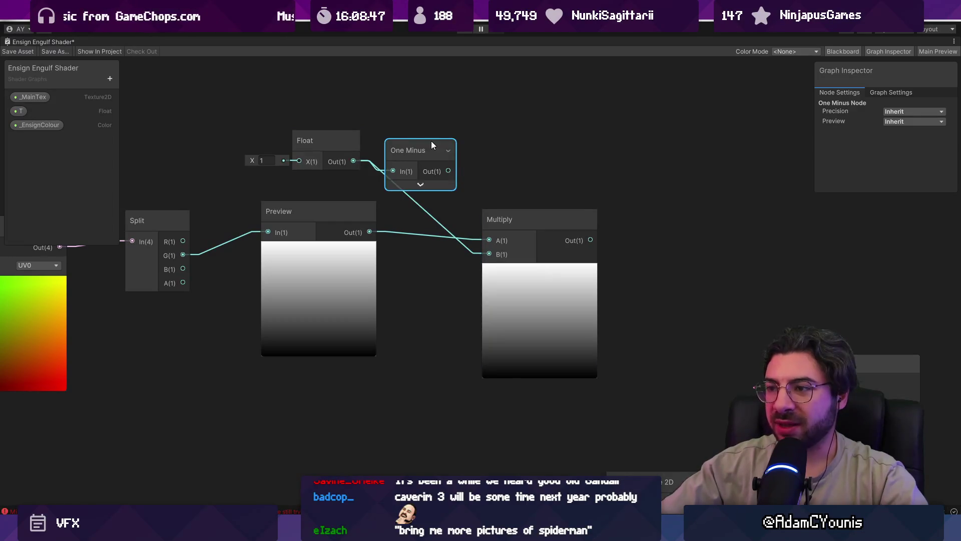
key("Delete")
left_click(257, 161)
left_click_drag(253, 162, 257, 163)
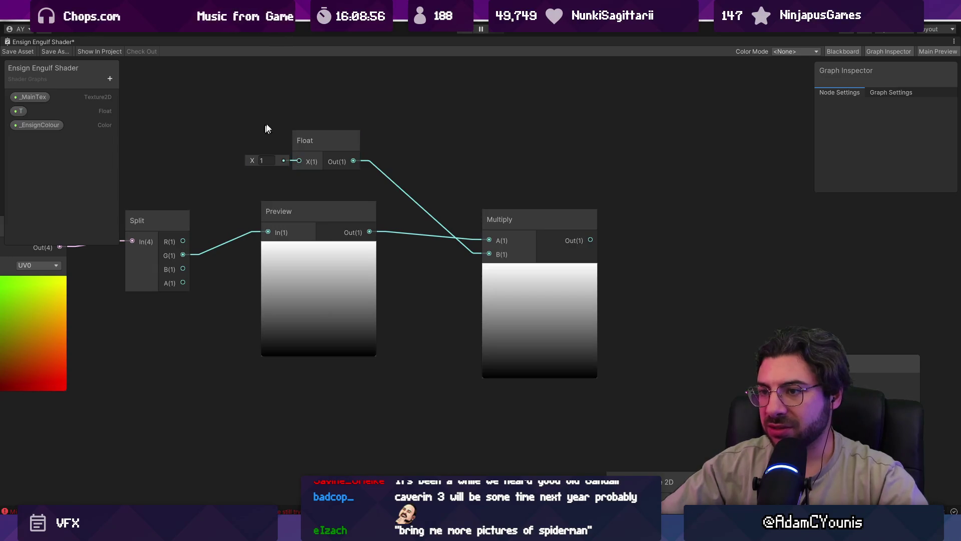
left_click_drag(289, 124, 347, 207)
- Add a One Minus node and feed the Float output into it
right_click(305, 169)
left_click(337, 174)
type("onem")
key("Return")
left_click_drag(335, 174, 481, 133)
mouse_move(383, 220)
left_mouse_down()
mouse_move(346, 154)
mouse_move(459, 167)
mouse_move(446, 199)
mouse_move(484, 194)
left_mouse_up()
left_click(446, 198)
- Add an Add node off the Float output with B set to 0.5
key("space")
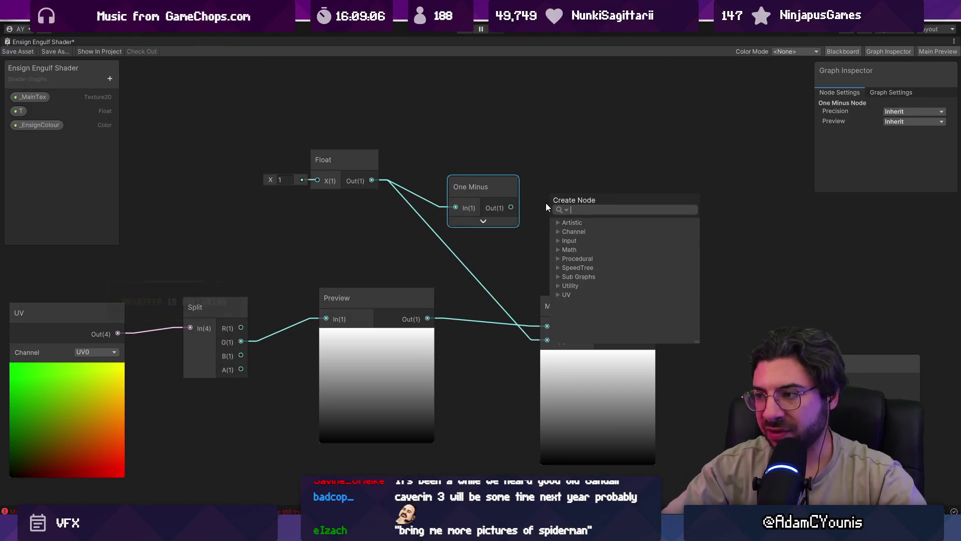
type("add")
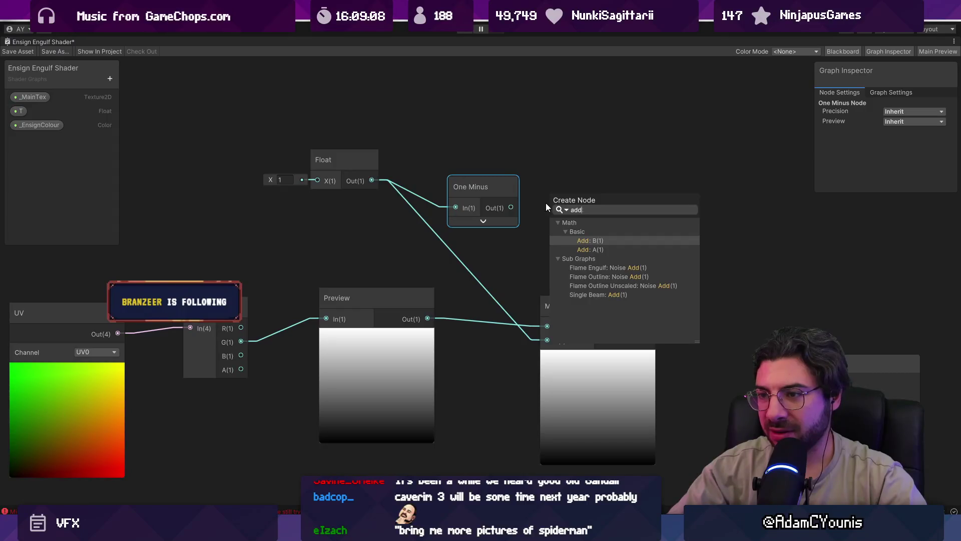
key("Escape")
mouse_move(343, 160)
left_mouse_down()
mouse_move(234, 154)
mouse_move(326, 151)
left_mouse_up()
type("add")
key("Return")
left_click(290, 175)
type("0.5")
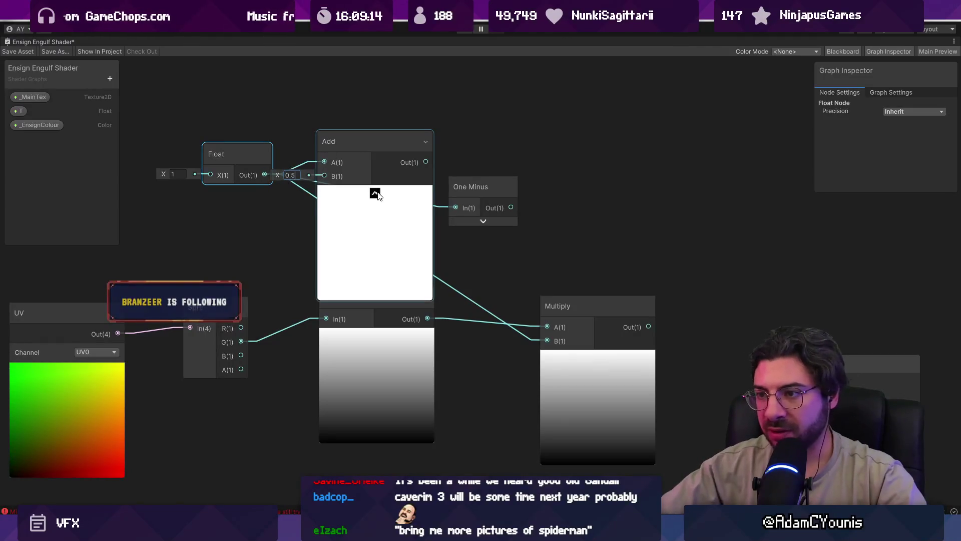
left_click(375, 193)
- Connect One Minus to Multiply B, wire Float directly into One Minus, and delete the Add node
mouse_move(379, 161)
left_mouse_down()
mouse_move(456, 207)
mouse_move(540, 340)
left_mouse_up()
left_click_drag(311, 149, 347, 160)
mouse_move(216, 148)
left_mouse_down()
mouse_move(300, 136)
mouse_move(243, 137)
left_mouse_up()
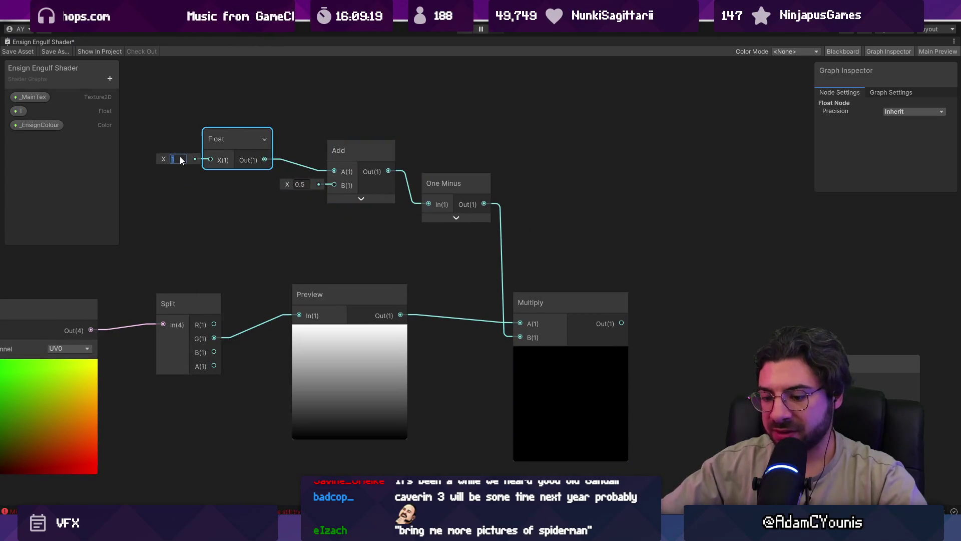
type("01")
left_click_drag(166, 159, 183, 160)
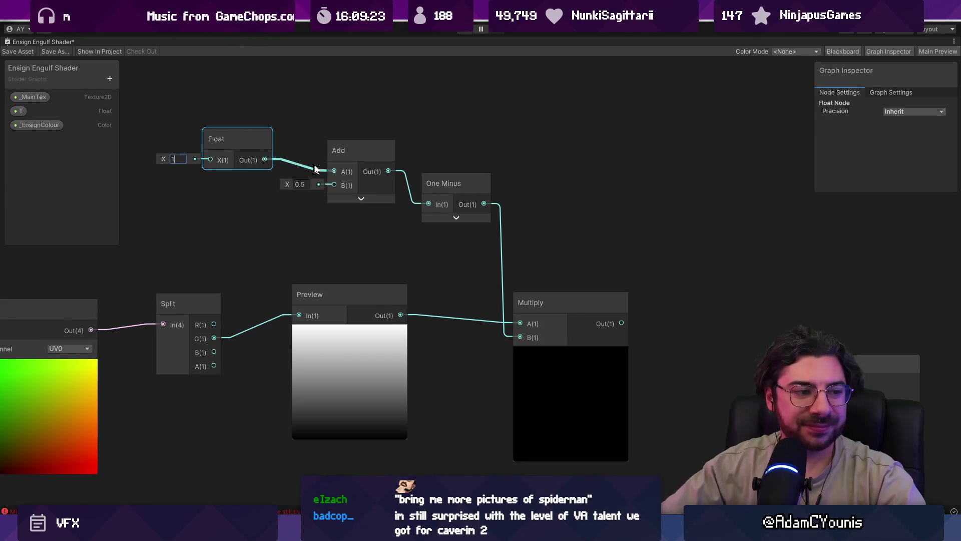
left_click_drag(265, 159, 415, 204)
left_click(353, 160)
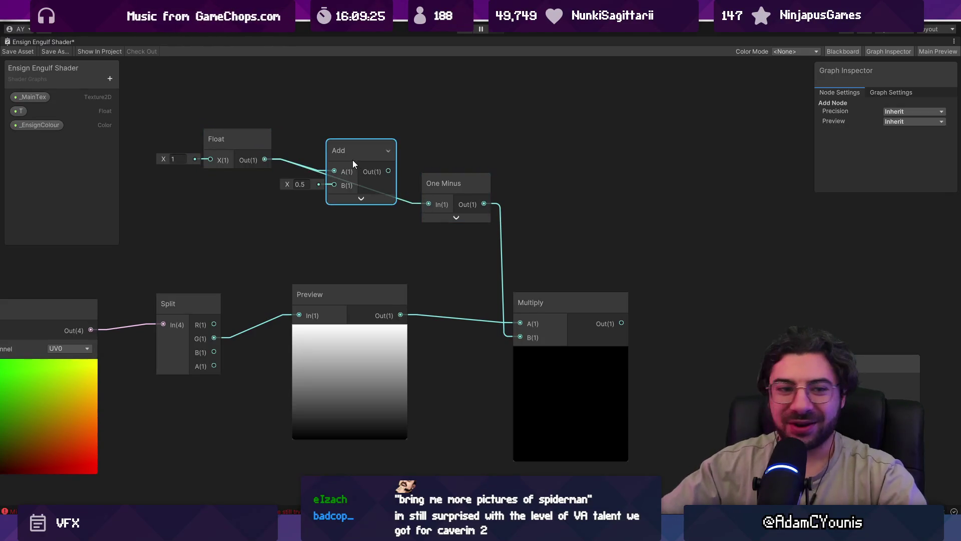
key("Delete")
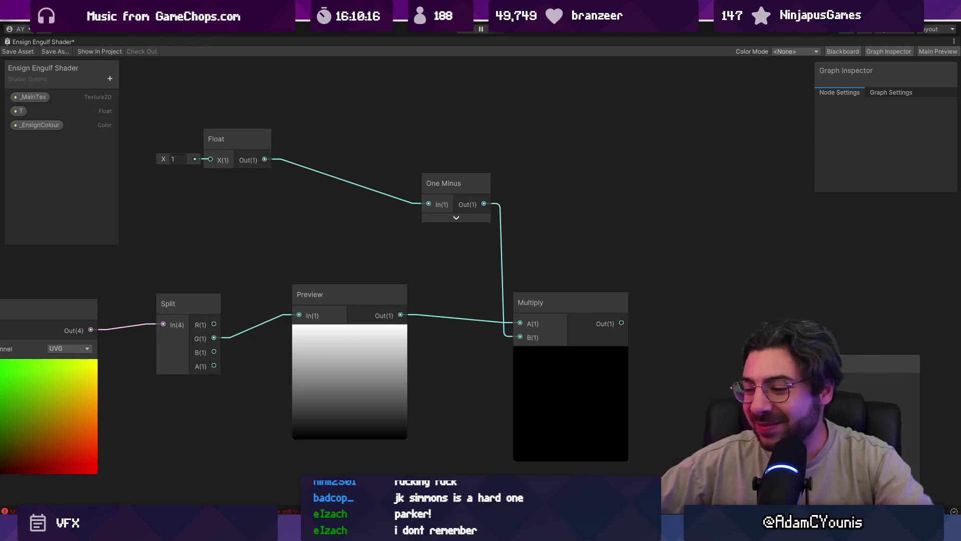
- Search 'portal 2 lemon rant' in a new Chrome tab and open the Goodreads result
left_click(526, 461)
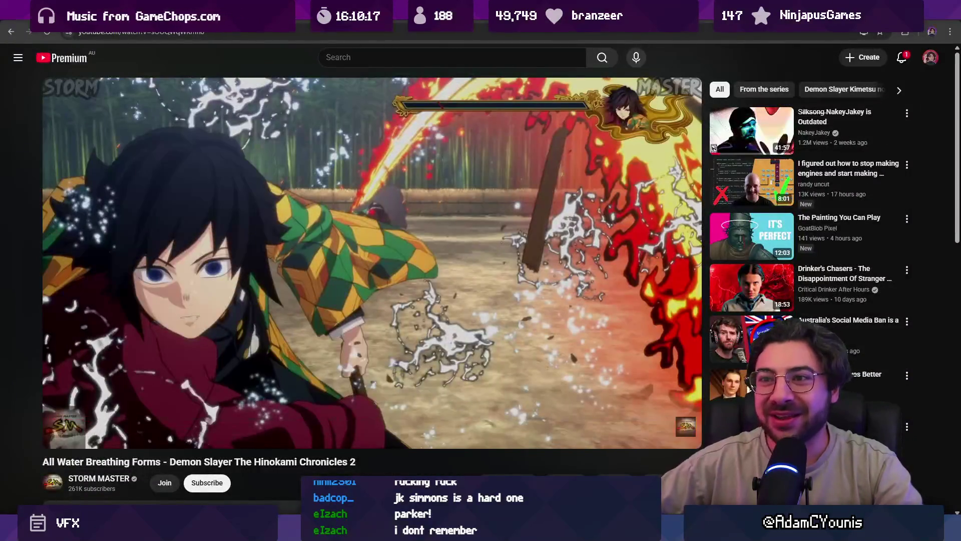
key("ctrl+t")
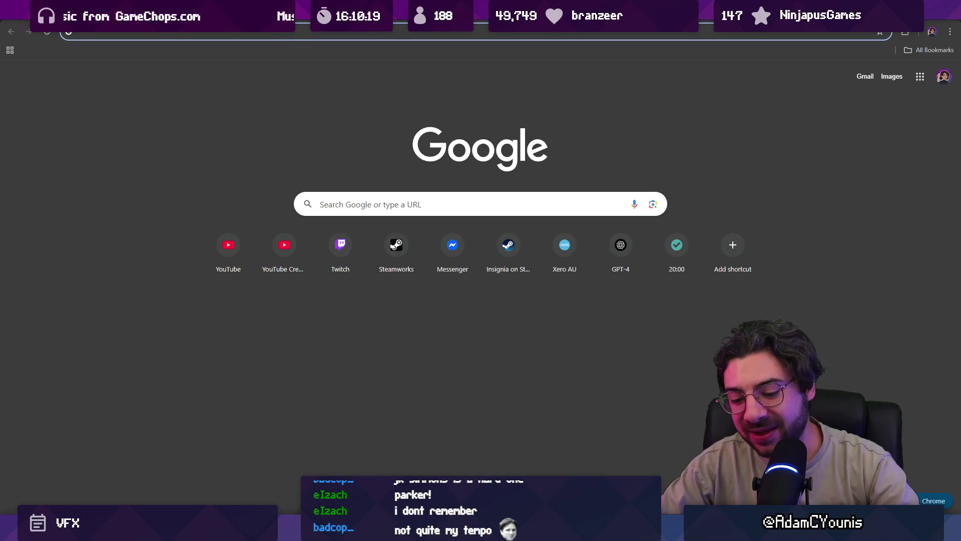
type("portal 2 leomon")
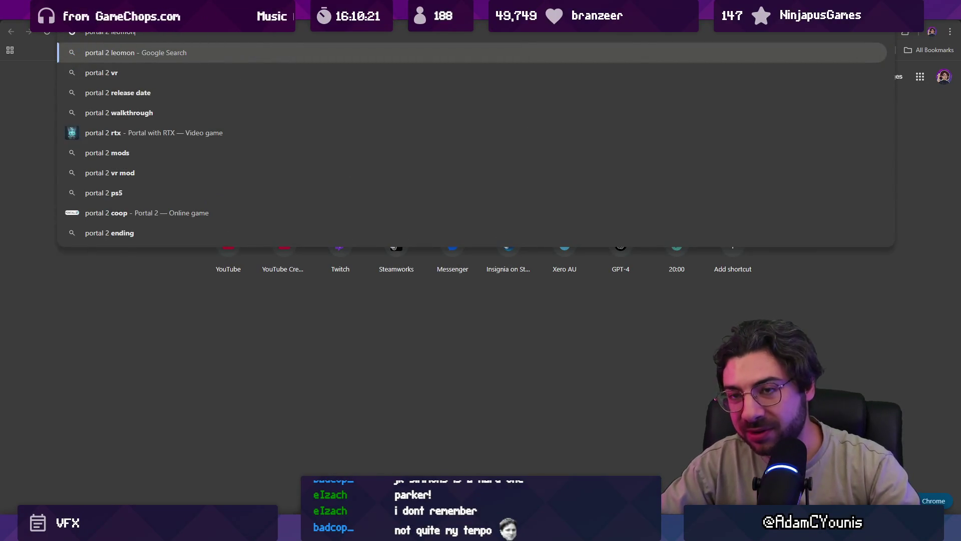
key("BackSpace")
key("BackSpace")
key("BackSpace")
key("BackSpace")
type("mon rant")
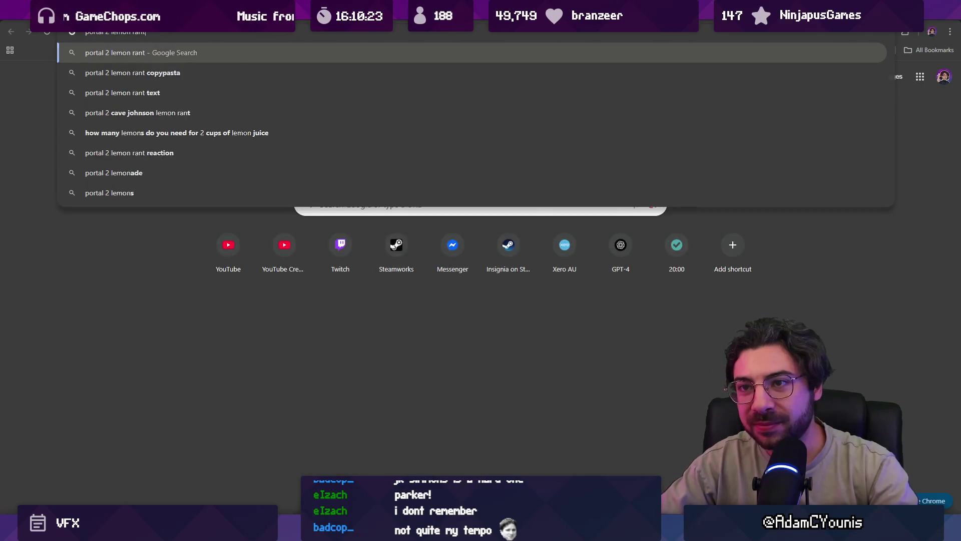
key("Return")
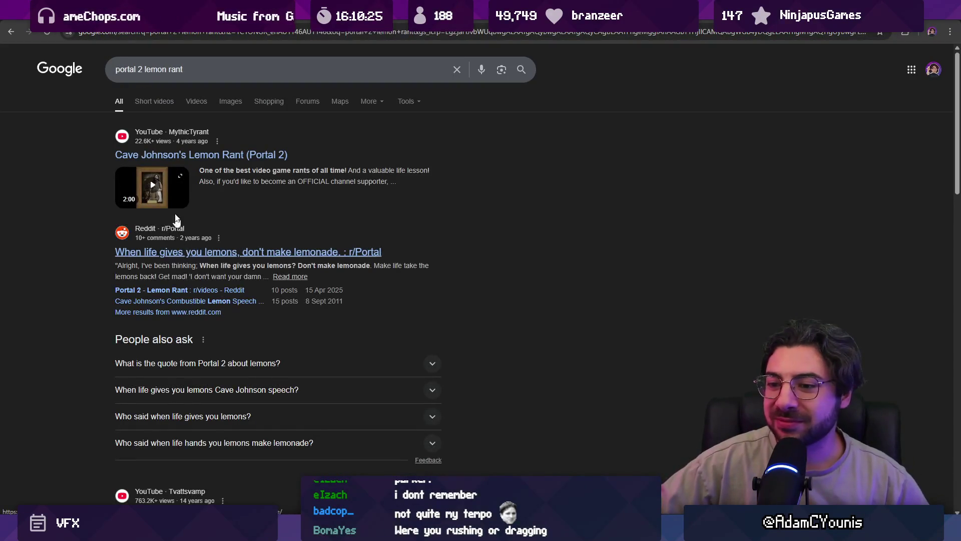
scroll(177, 184, "down", 3)
scroll(177, 184, "down", 2)
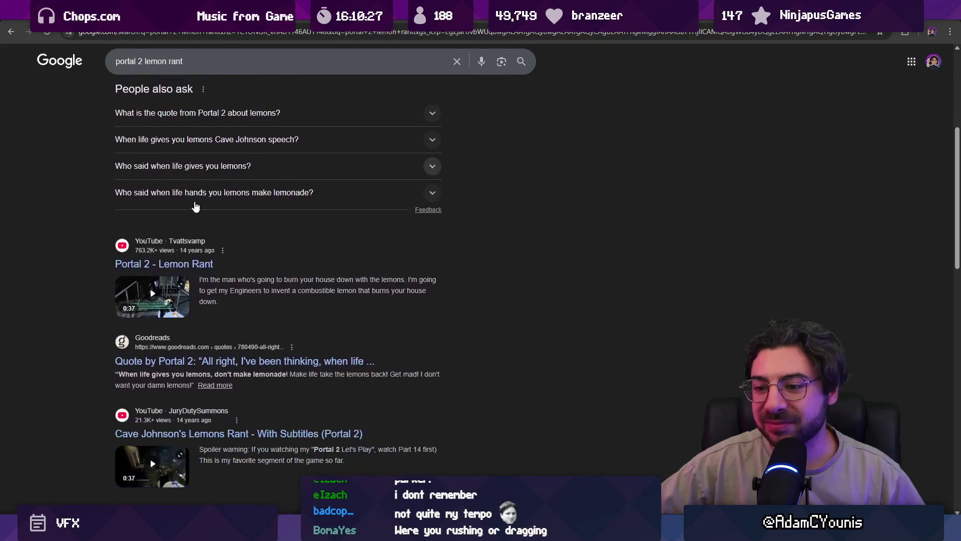
left_click(252, 361)
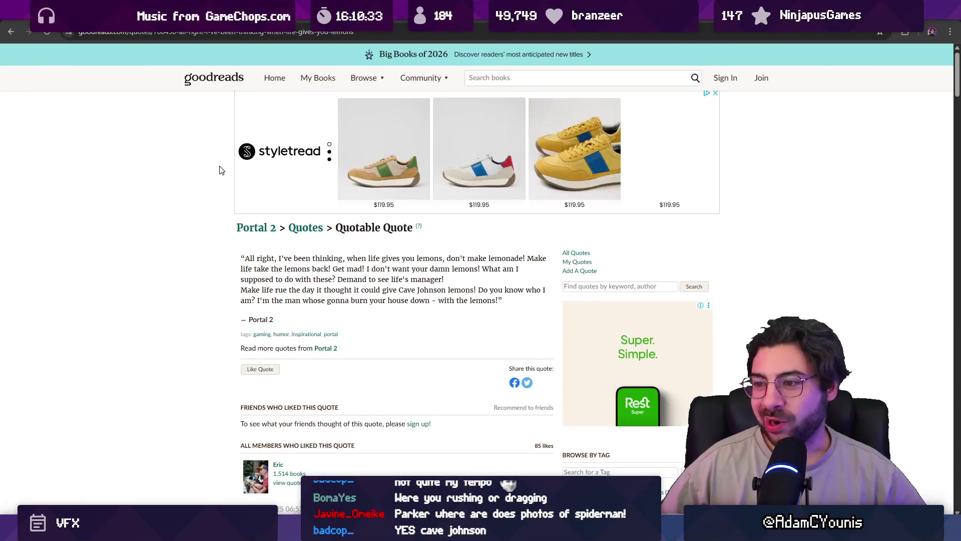
- Close the Goodreads sign-up popup to read the lemons quote, then shrink the browser
scroll(197, 211, "down", 3)
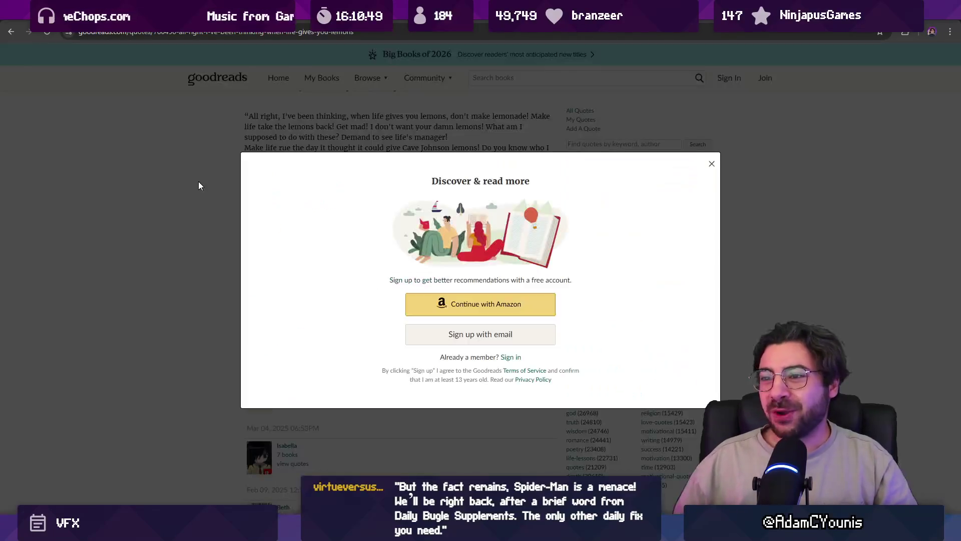
left_click(711, 165)
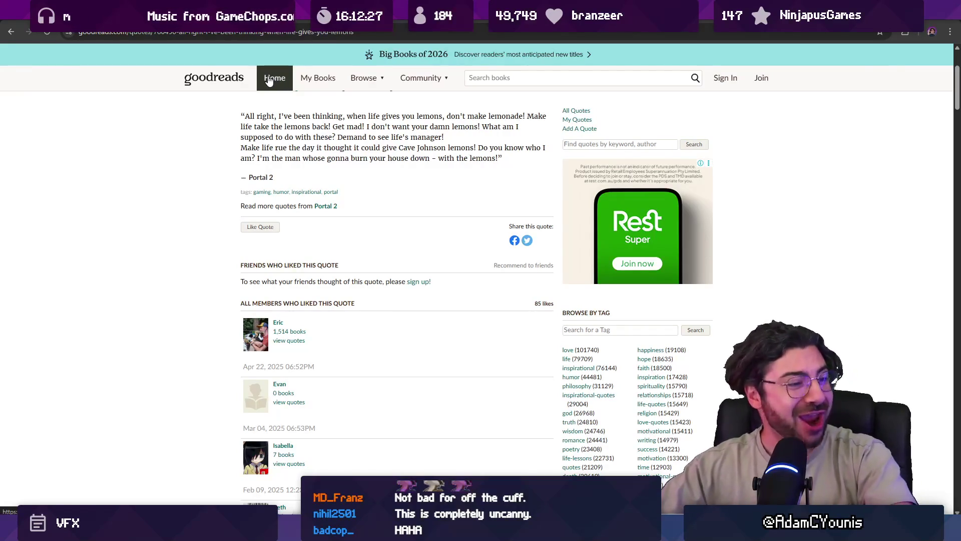
key("super+Down")
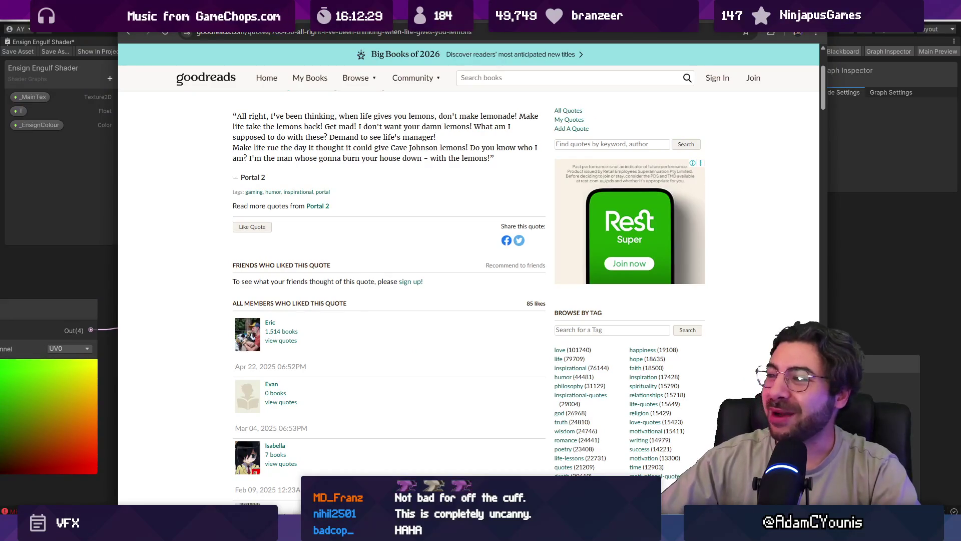
- Minimize Chrome and pan and zoom around the shader graph to survey the nodes
key("super+Down")
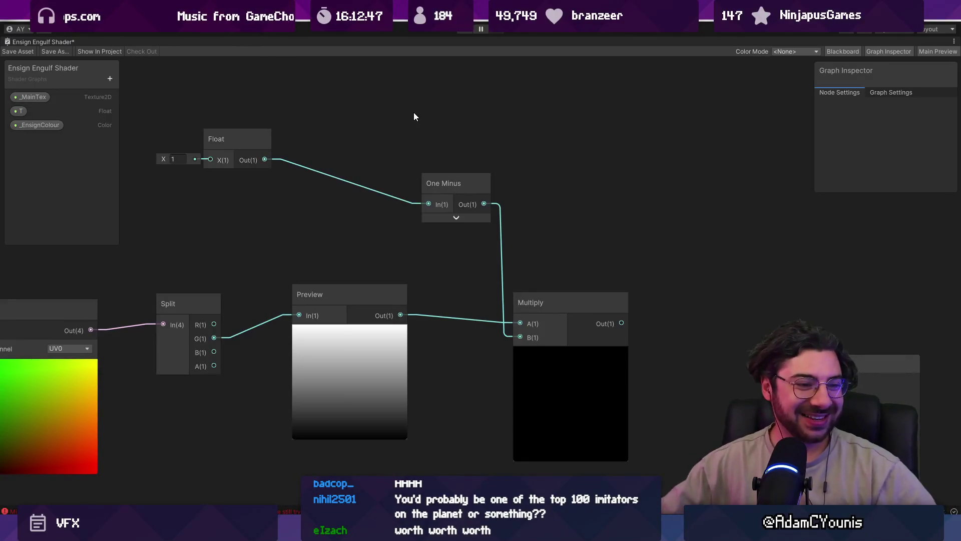
scroll(396, 147, "down", 2)
left_click_drag(387, 144, 480, 134)
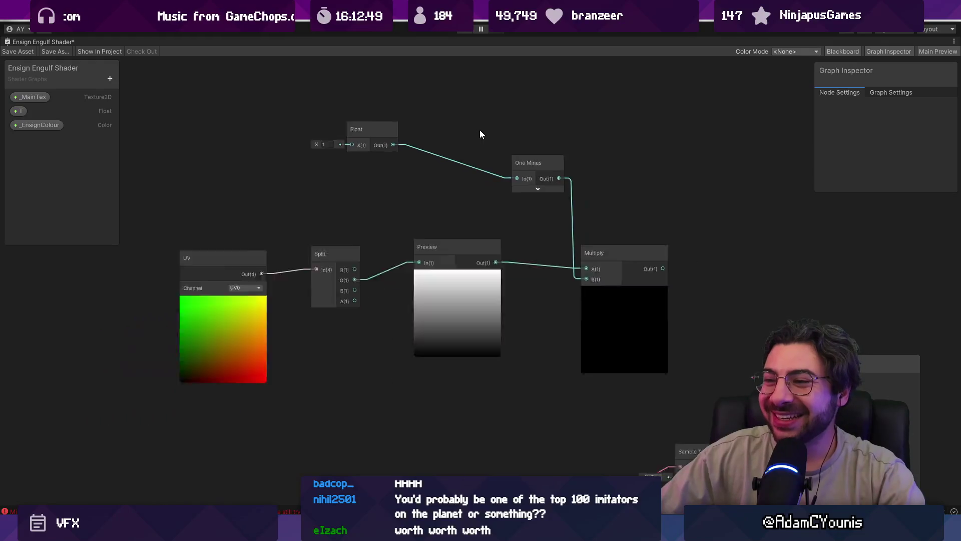
scroll(466, 197, "up", 1)
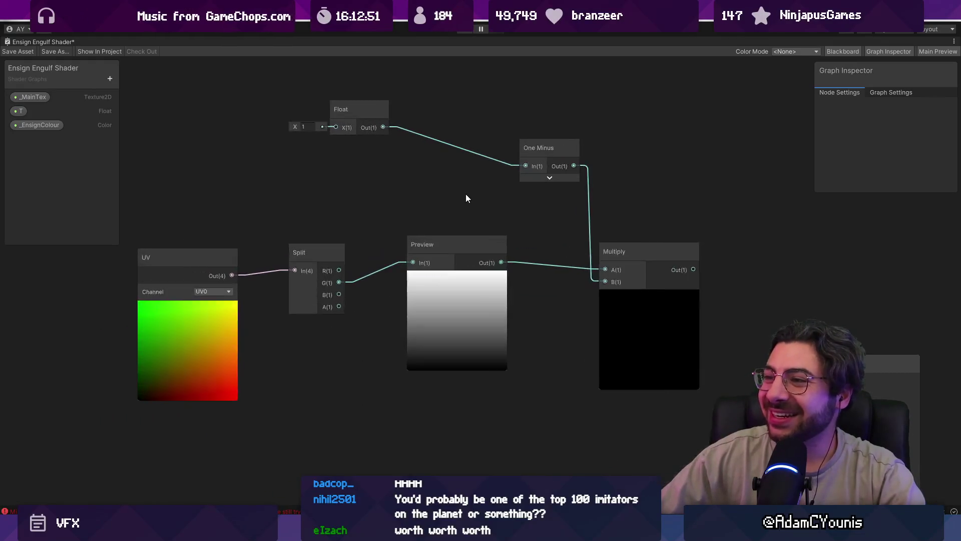
scroll(429, 189, "down", 1)
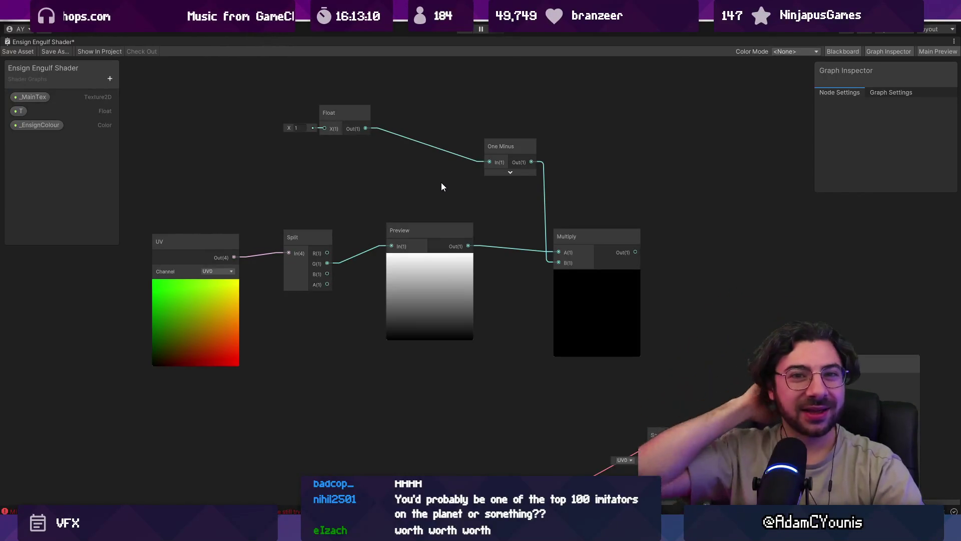
scroll(442, 186, "down", 4)
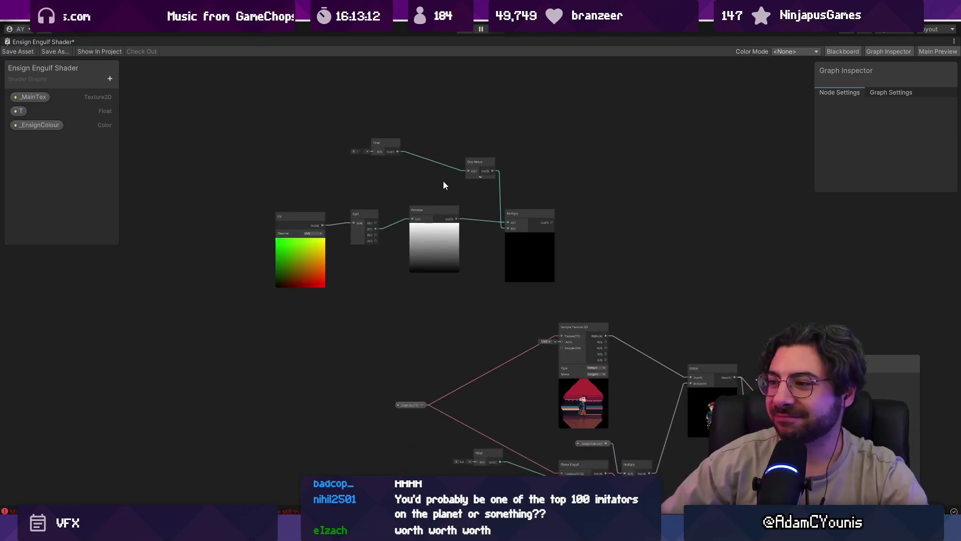
scroll(443, 185, "up", 4)
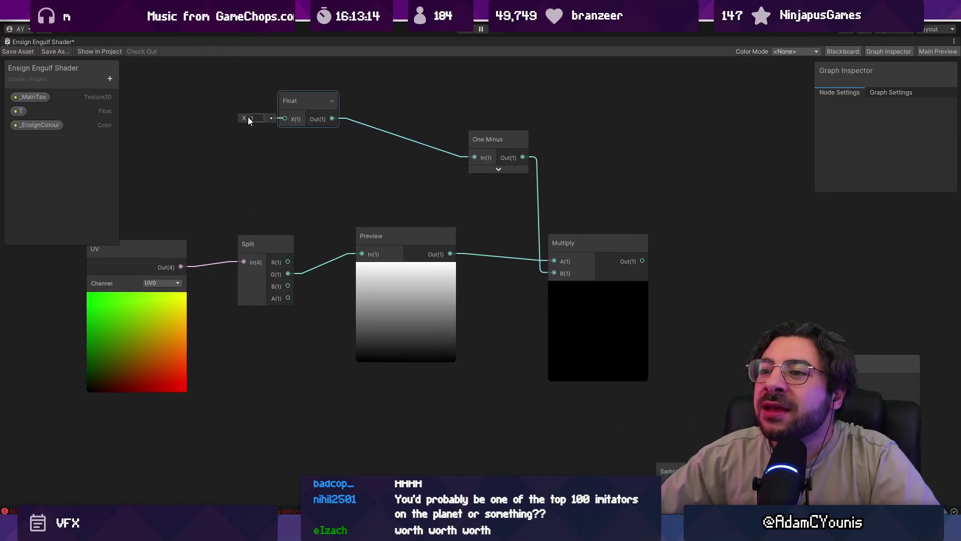
- Adjust the Float node's value and move the Float node to the left
left_click_drag(243, 118, 245, 119)
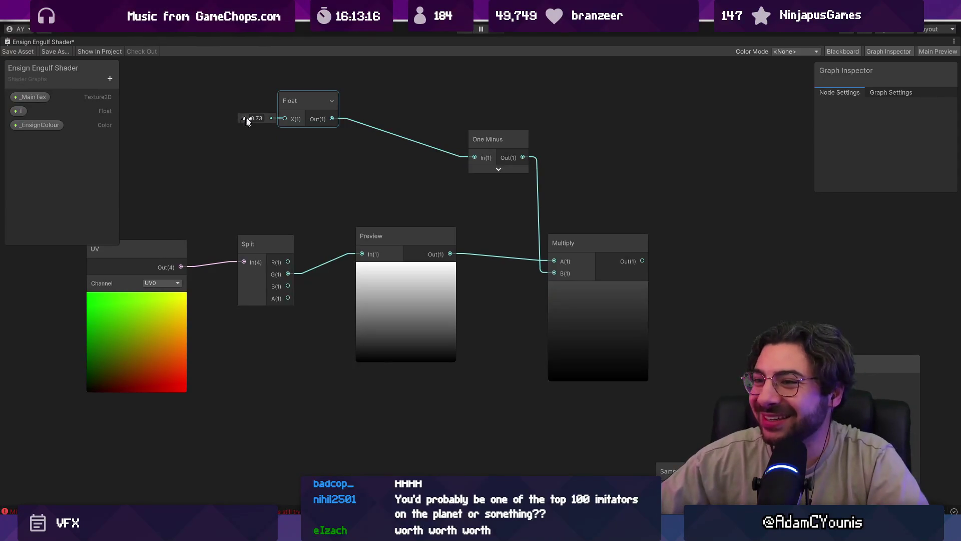
type("1")
key("BackSpace")
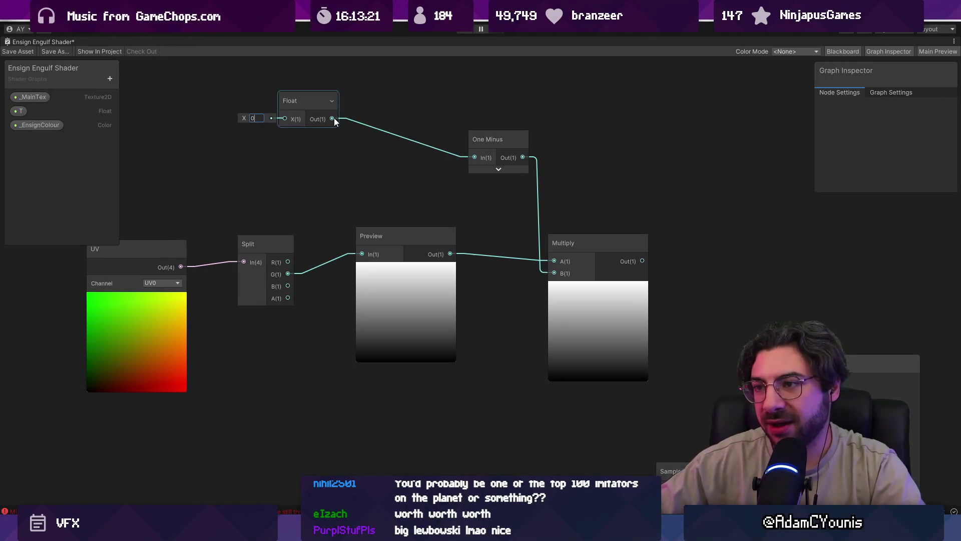
left_click_drag(307, 101, 261, 94)
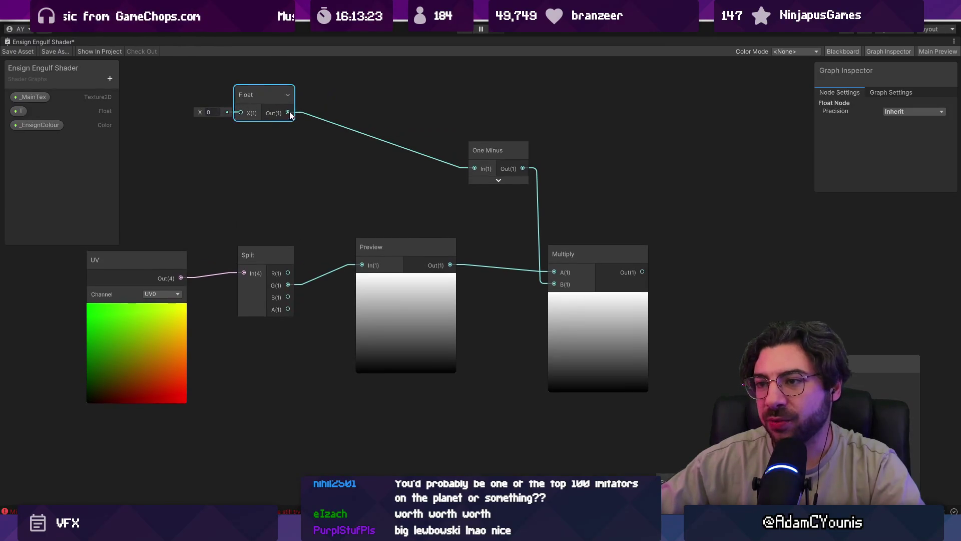
- Try adding an Add node fed by the Float, then delete it
key("space")
type("add")
key("Down")
key("Return")
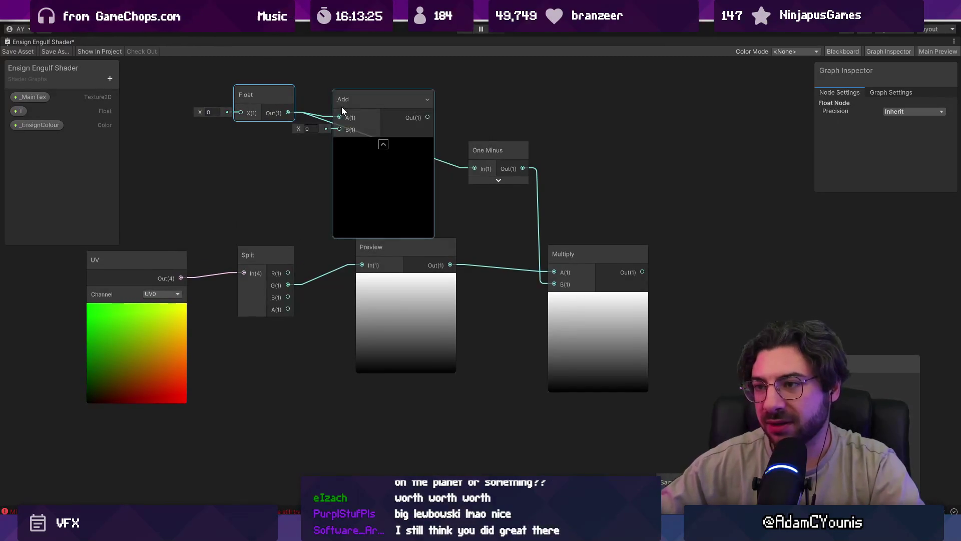
left_click(384, 100)
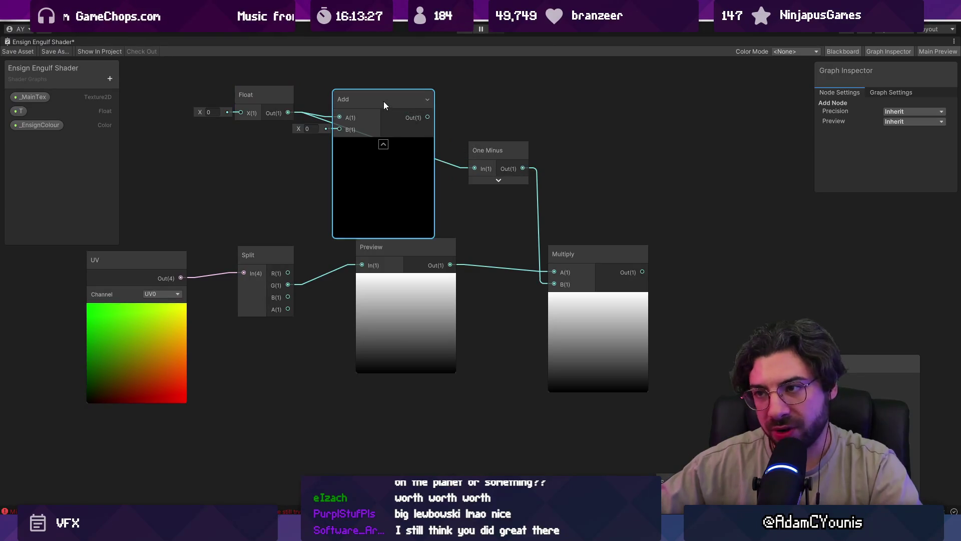
key("Delete")
- Create a Subtract node from the Float output and wire it into One Minus
left_click_drag(287, 112, 323, 112)
type("sub")
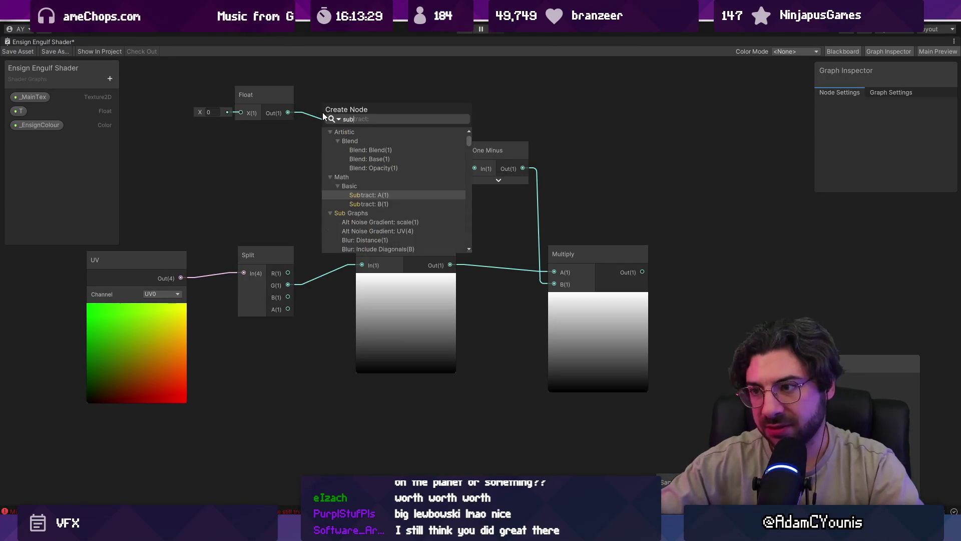
key("Return")
left_click_drag(410, 123, 474, 168)
- Set the Float to 1, collapse Subtract's preview and line it up with One Minus
left_click(209, 111)
type("1")
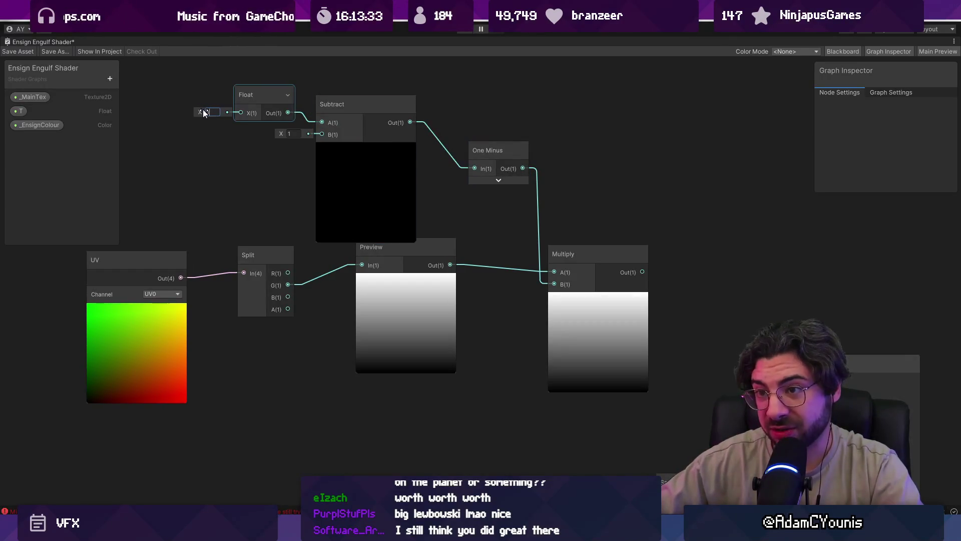
mouse_move(202, 110)
left_mouse_down()
mouse_move(190, 113)
mouse_move(213, 111)
left_mouse_up()
left_click(215, 122)
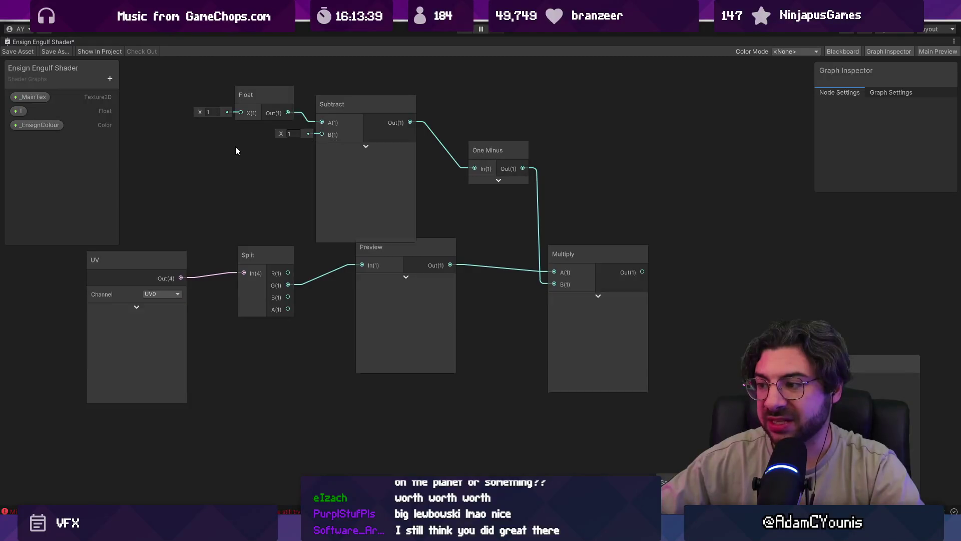
left_click(365, 149)
left_click_drag(377, 121, 409, 151)
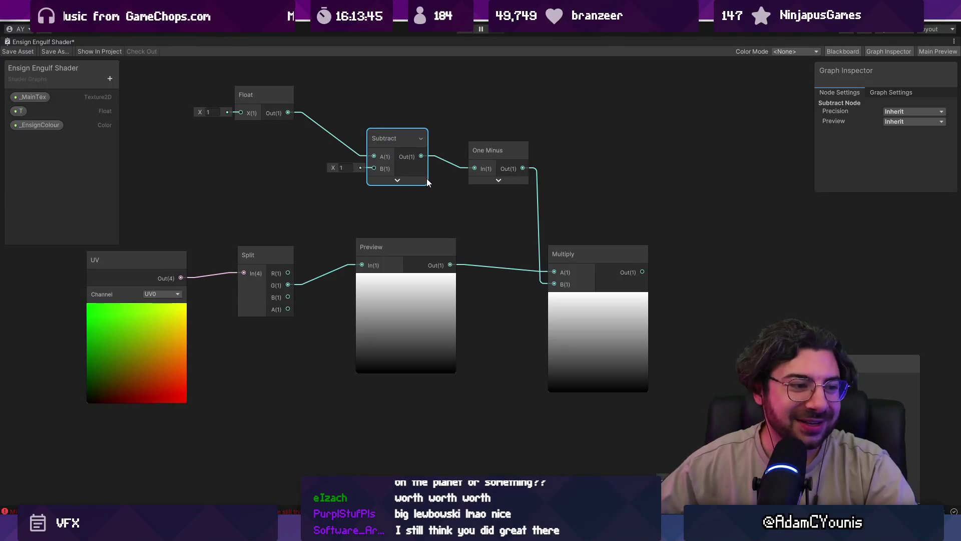
scroll(422, 178, "down", 5)
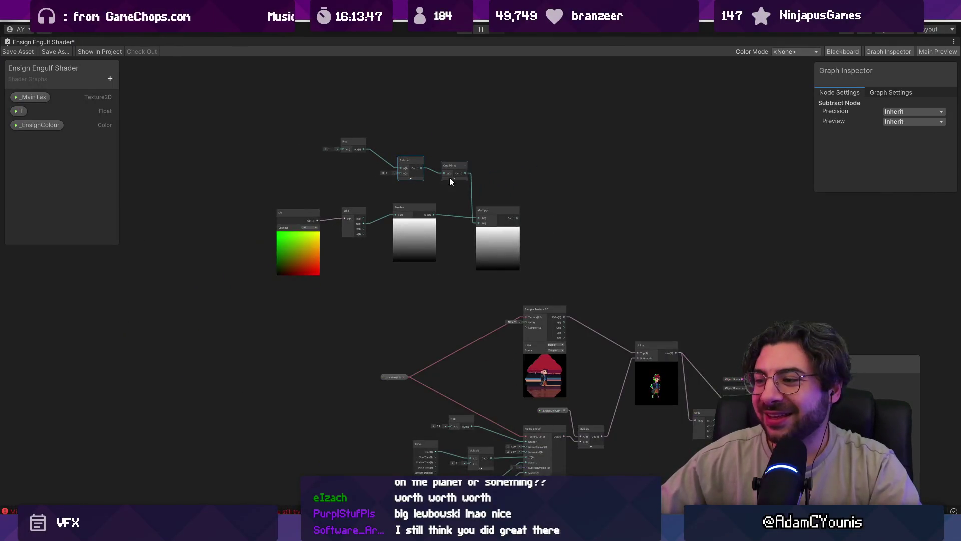
- Duplicate the _MainTex property node and move the copy near the mask nodes
left_click_drag(446, 176, 381, 184)
left_click(270, 358)
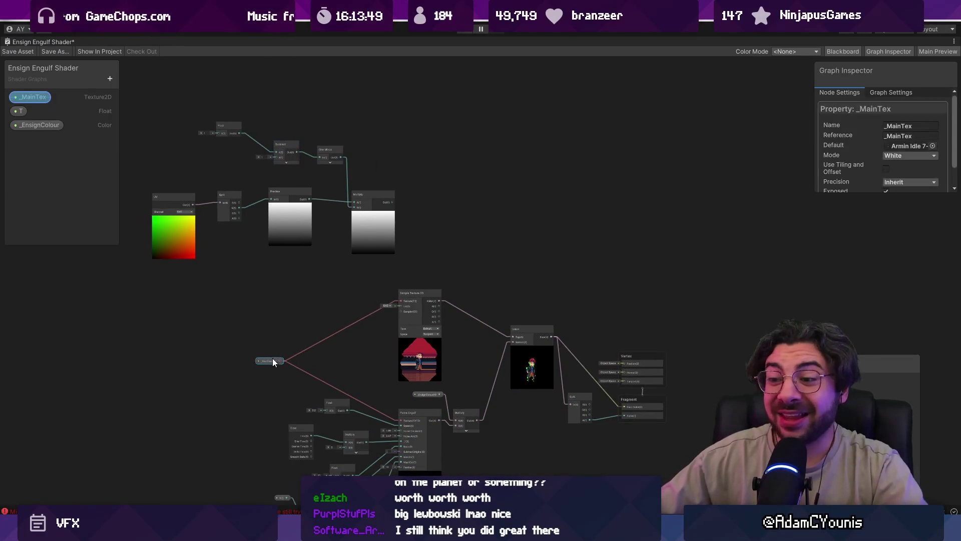
key("ctrl+d")
mouse_move(275, 311)
left_mouse_down()
mouse_move(259, 278)
mouse_move(419, 200)
mouse_move(399, 173)
mouse_move(412, 243)
left_mouse_up()
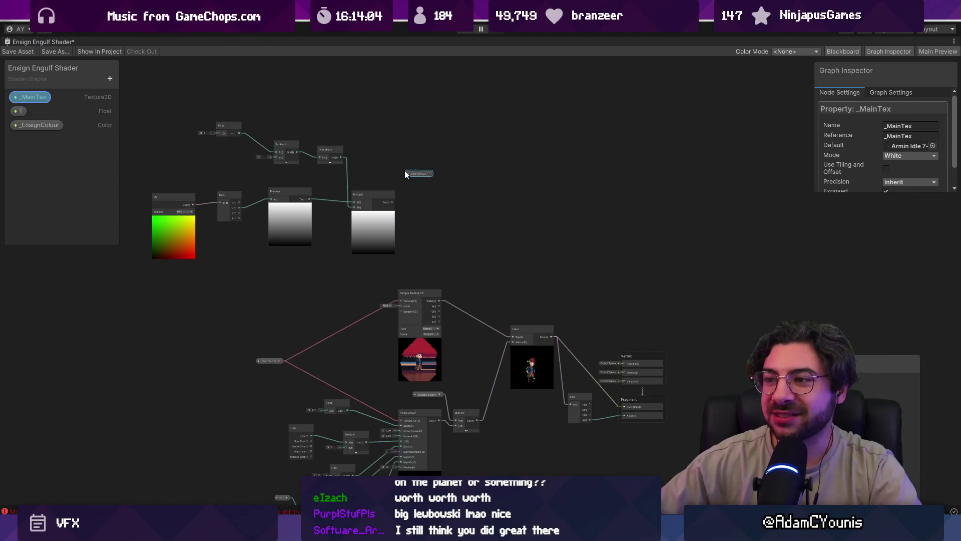
- Rearrange the Split and UV nodes and place the _MainTex copy beside Multiply
scroll(407, 170, "up", 3)
left_click_drag(196, 260, 206, 246)
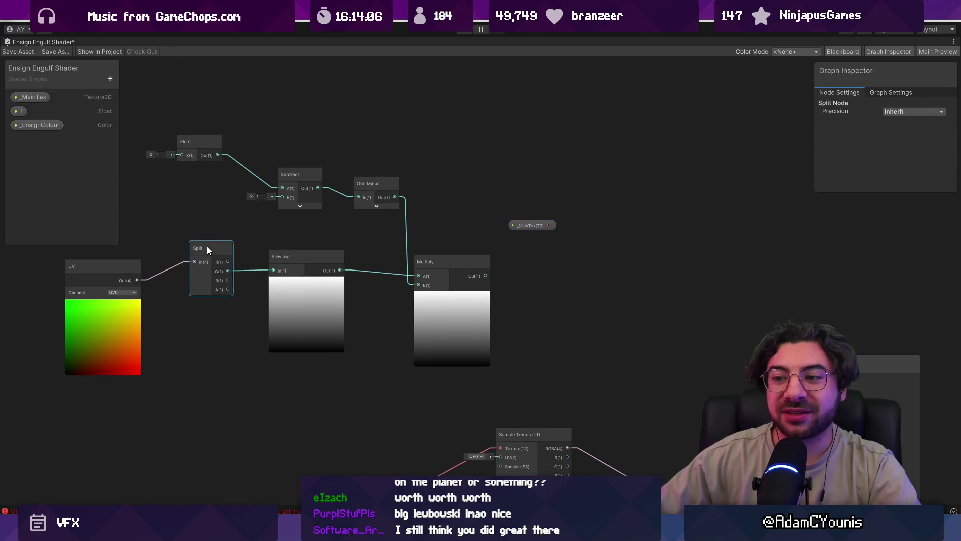
mouse_move(125, 268)
left_mouse_down()
mouse_move(160, 247)
mouse_move(287, 295)
mouse_move(340, 302)
left_mouse_up()
left_click(338, 234)
left_click_drag(261, 254, 269, 253)
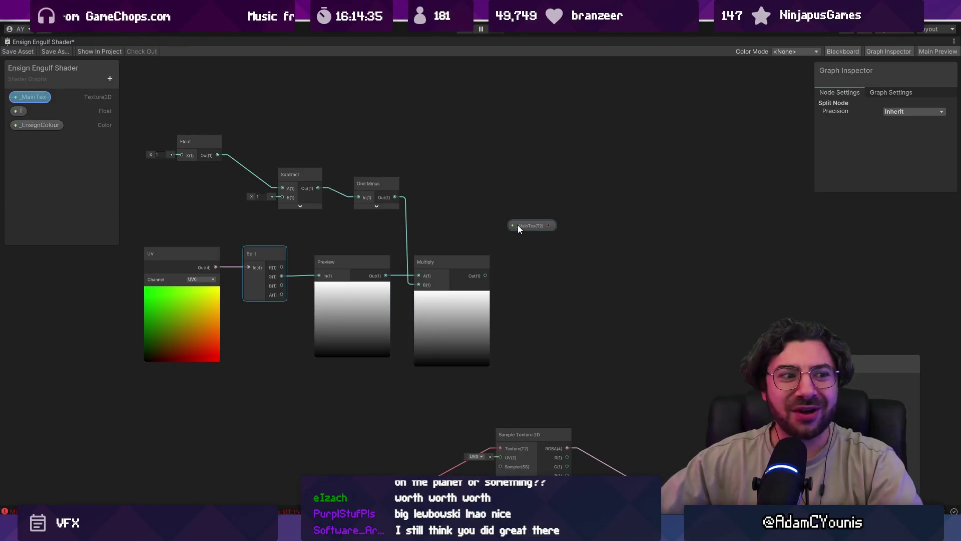
mouse_move(526, 227)
left_mouse_down()
mouse_move(410, 224)
mouse_move(390, 206)
mouse_move(430, 205)
left_mouse_up()
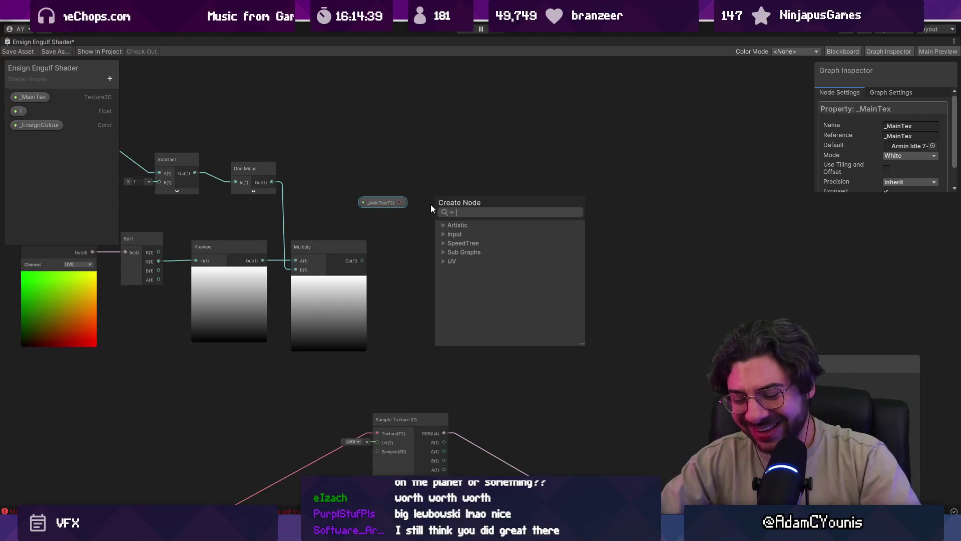
- Create a Sample Texture 2D from the _MainTex copy, with Multiply's output feeding its UV input
type("sample tex")
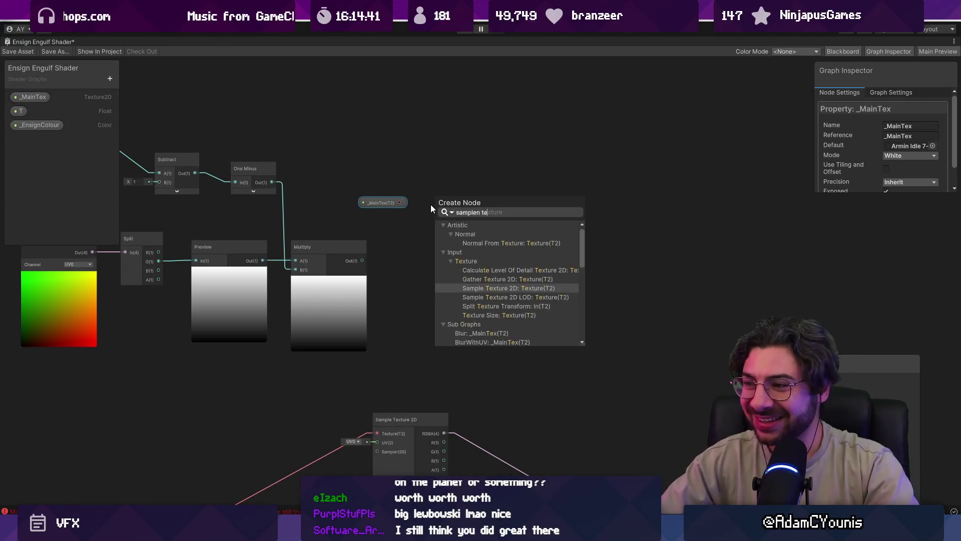
key("Return")
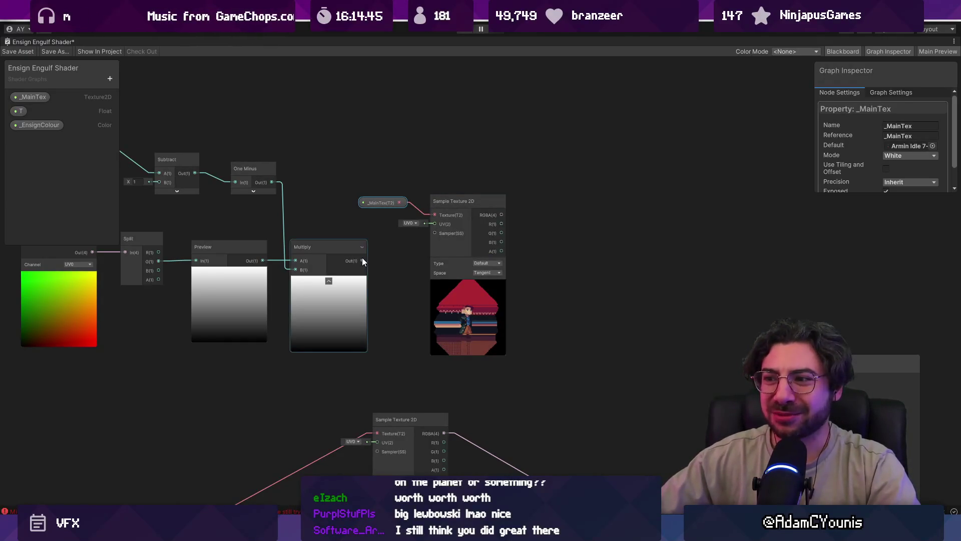
left_click_drag(363, 260, 434, 224)
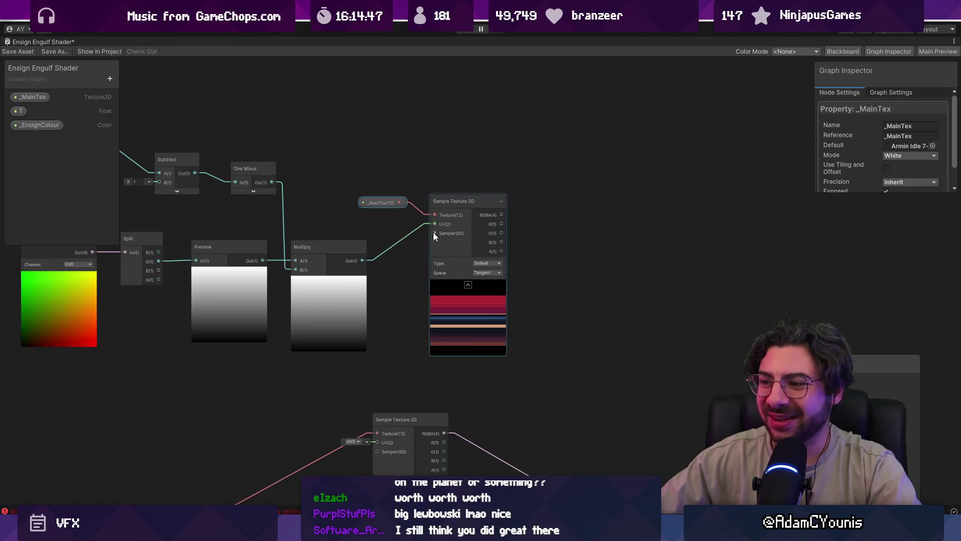
scroll(419, 252, "up", 2)
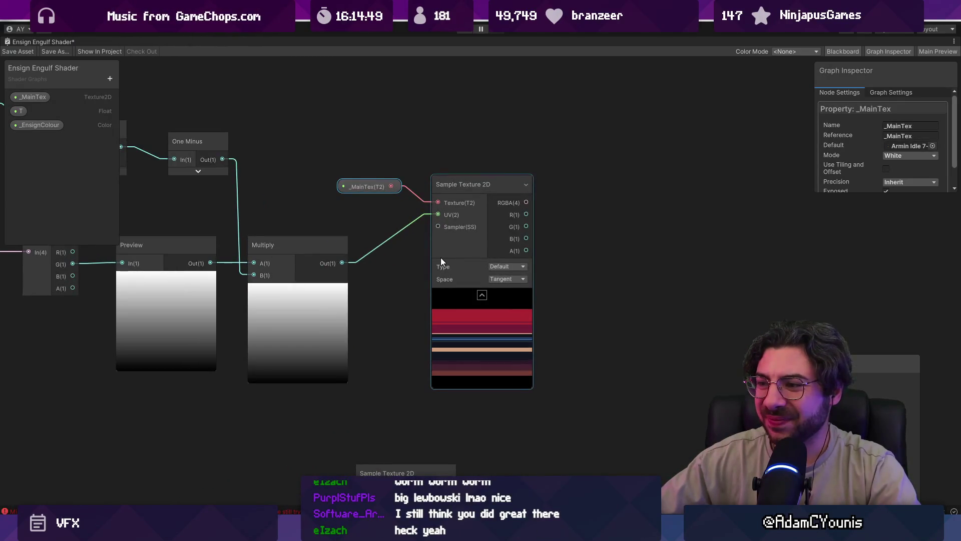
scroll(440, 257, "down", 2)
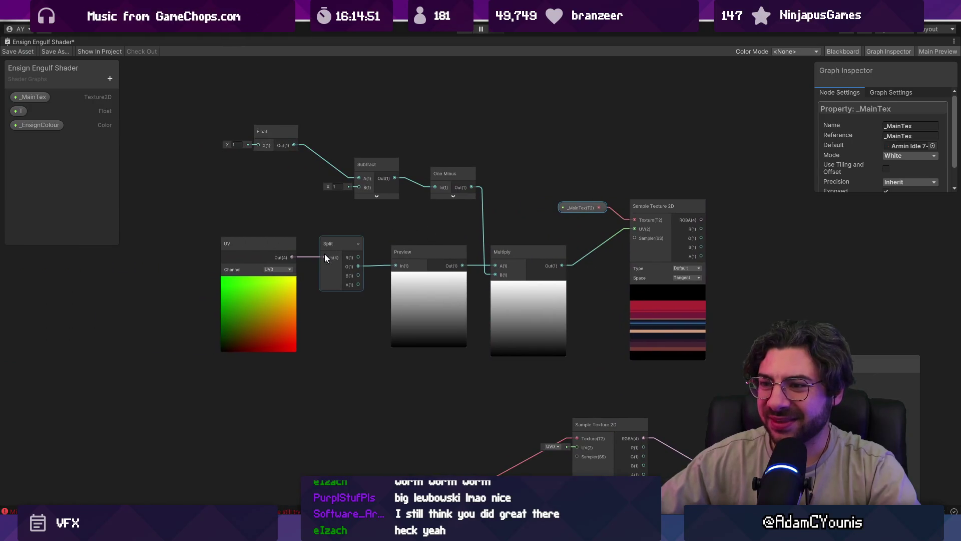
scroll(323, 256, "up", 2)
left_click_drag(341, 242, 342, 227)
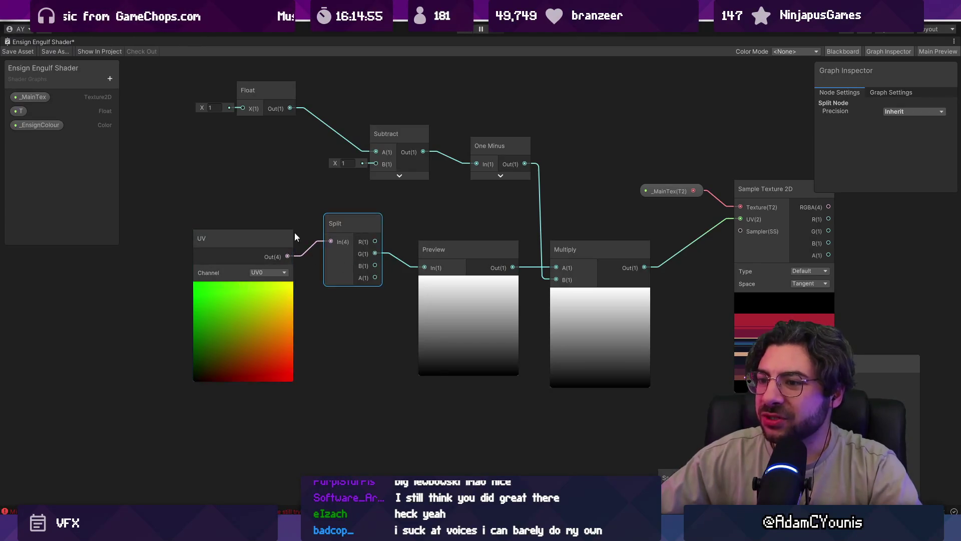
- Add a Vector 2 with Split's R as X and Multiply's output as Y
left_click_drag(376, 242, 648, 227)
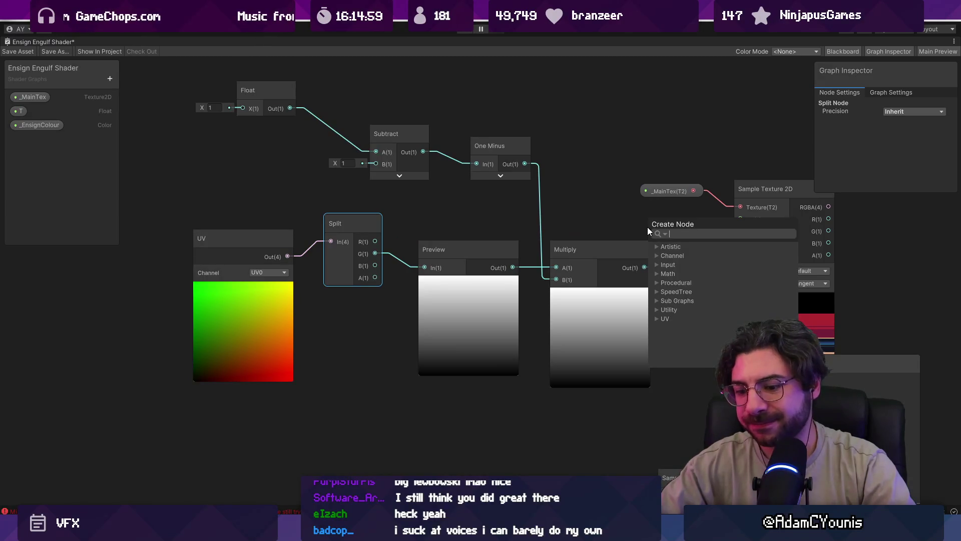
type("vector")
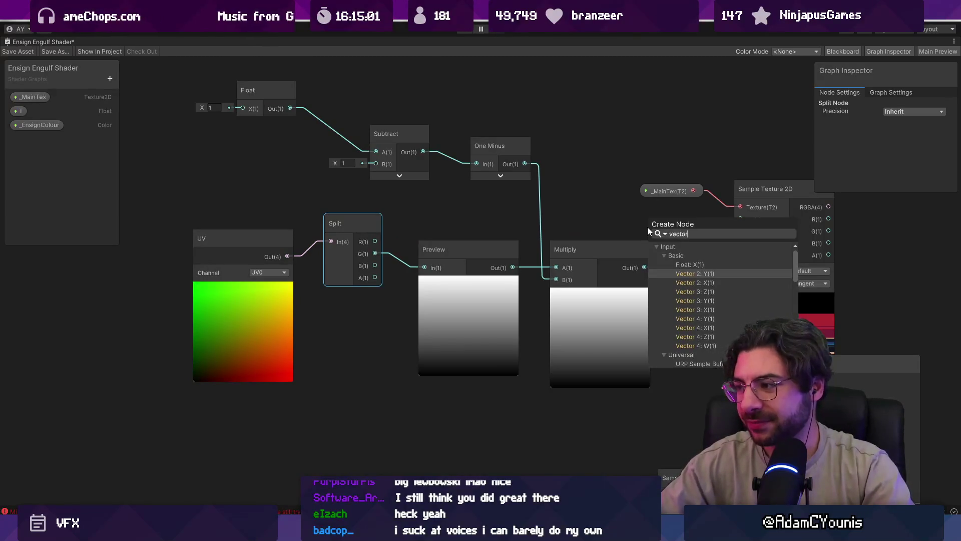
key("Return")
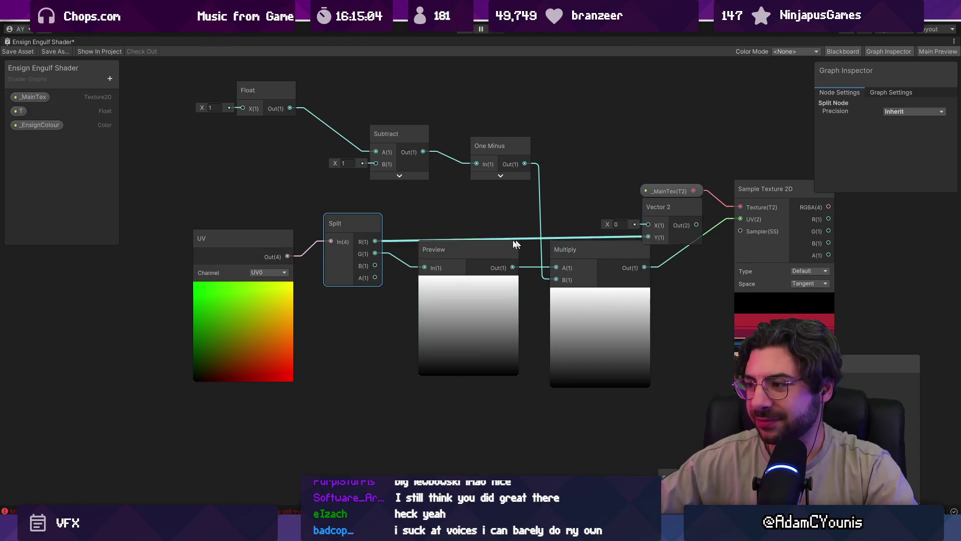
left_click_drag(427, 239, 647, 224)
mouse_move(645, 267)
left_mouse_down()
mouse_move(656, 239)
mouse_move(527, 238)
mouse_move(554, 254)
left_mouse_up()
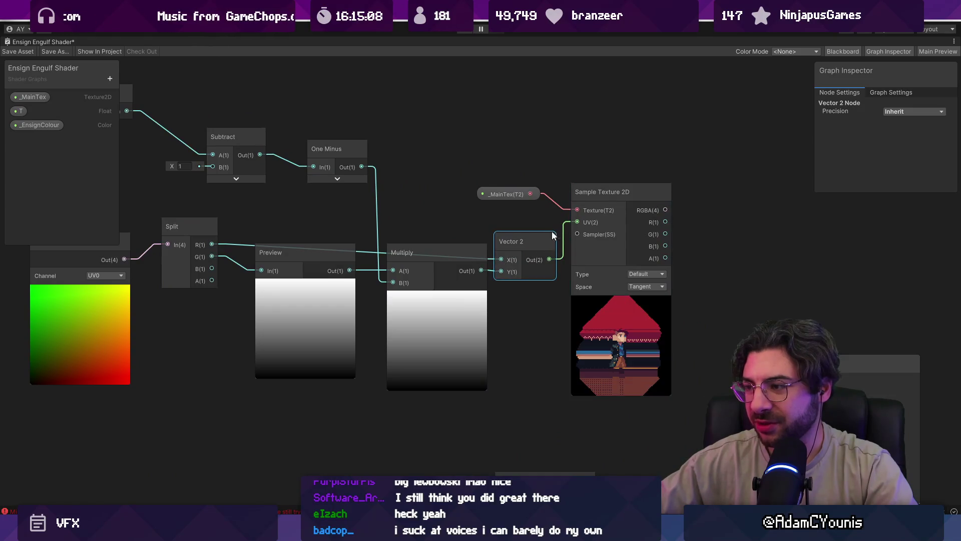
mouse_move(600, 300)
left_mouse_down()
mouse_move(649, 285)
mouse_move(512, 265)
left_mouse_up()
scroll(330, 215, "down", 3)
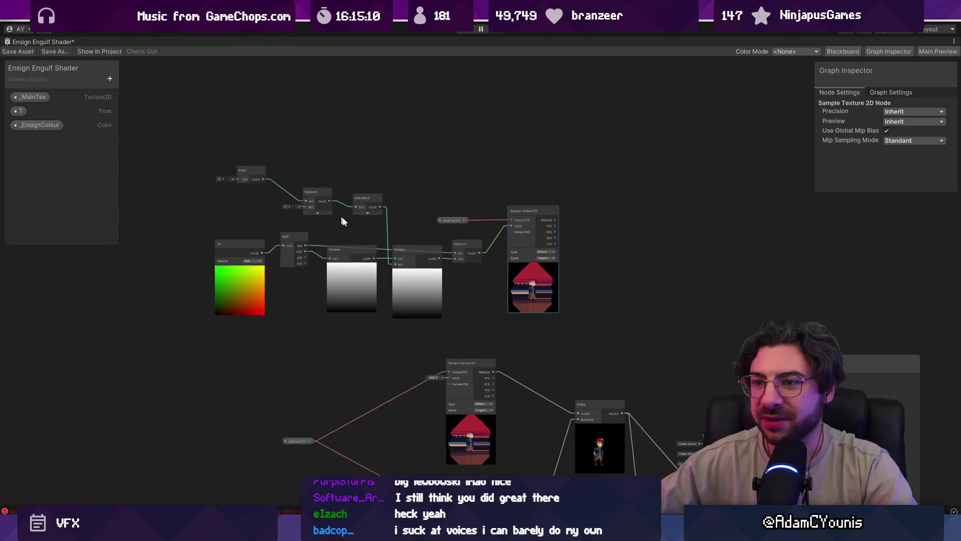
- Scrub the Float value while watching the Sample Texture 2D preview
scroll(259, 198, "up", 3)
left_click_drag(252, 198, 261, 199)
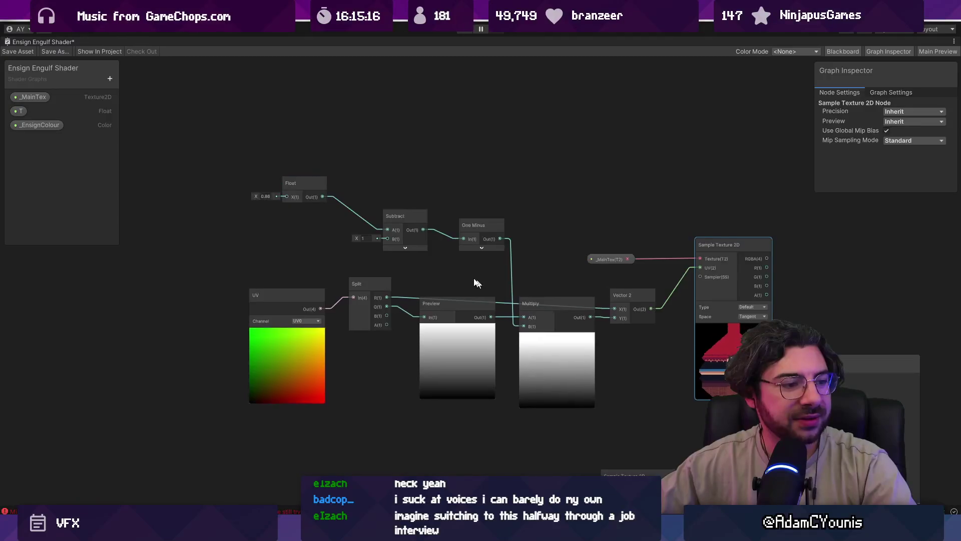
scroll(438, 260, "up", 4)
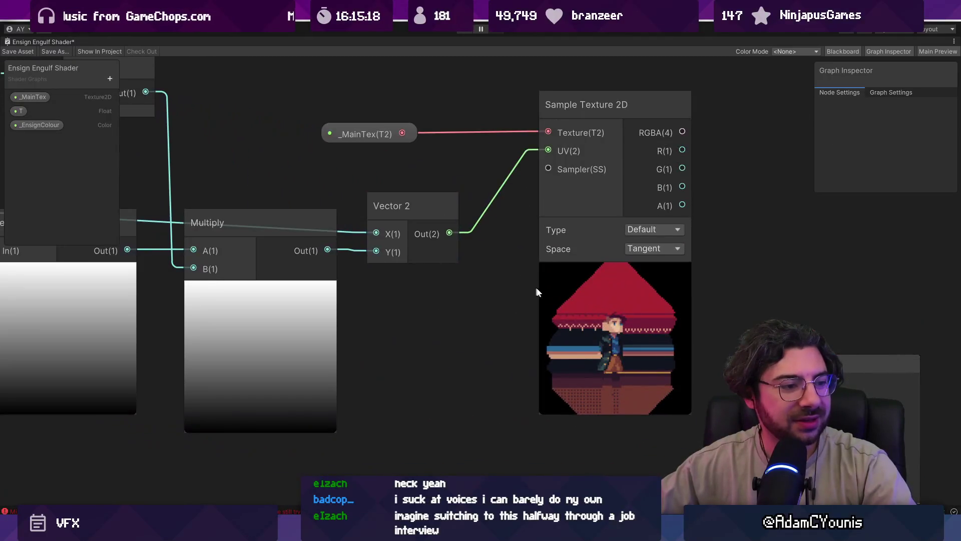
left_click(537, 292)
left_click_drag(532, 301, 453, 290)
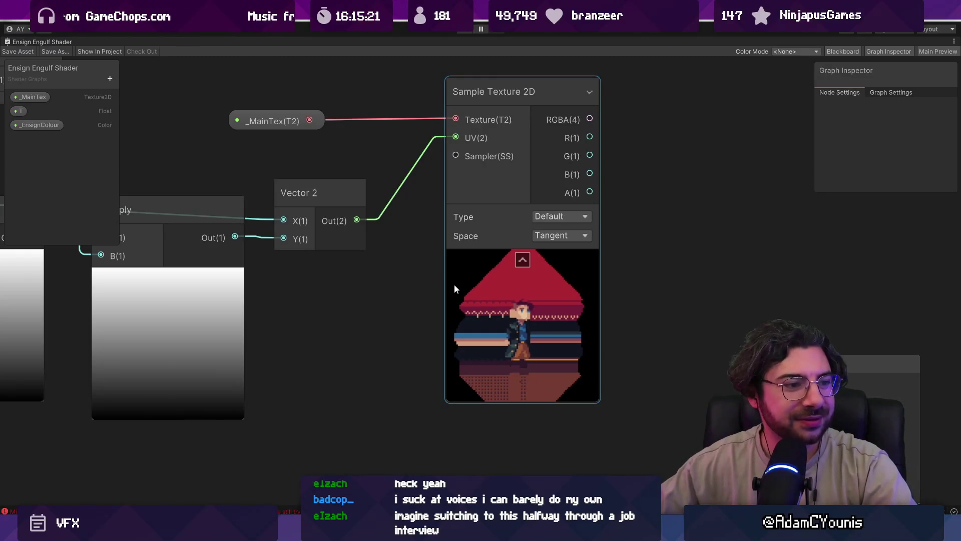
scroll(548, 326, "down", 3)
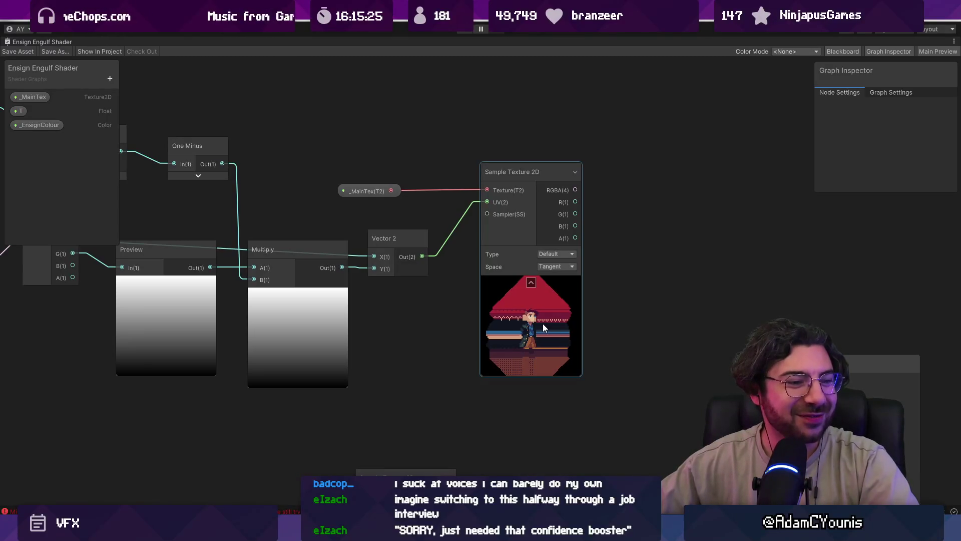
scroll(581, 323, "down", 2)
- Realign the Vector 2, Multiply, Split, UV, Float and Subtract nodes into a tidy chain
left_click_drag(452, 257, 456, 238)
left_click(271, 313)
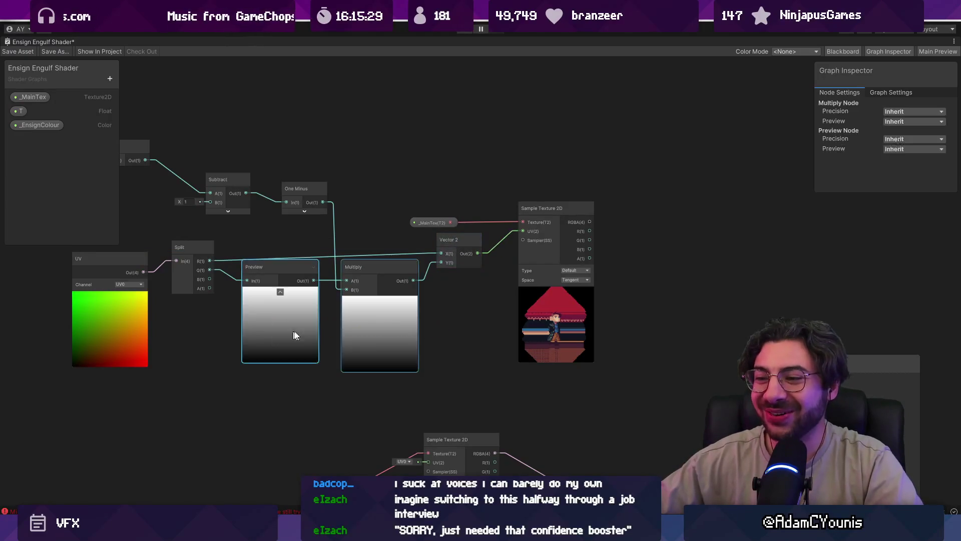
left_click_drag(285, 327, 290, 331)
left_click_drag(194, 248, 207, 239)
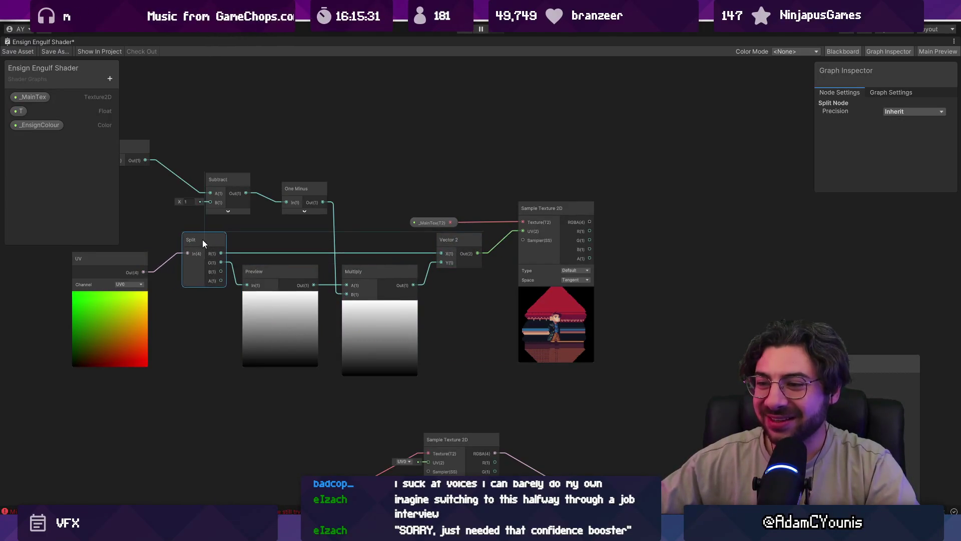
mouse_move(118, 259)
left_mouse_down()
mouse_move(202, 187)
mouse_move(343, 203)
left_mouse_up()
left_click(207, 164)
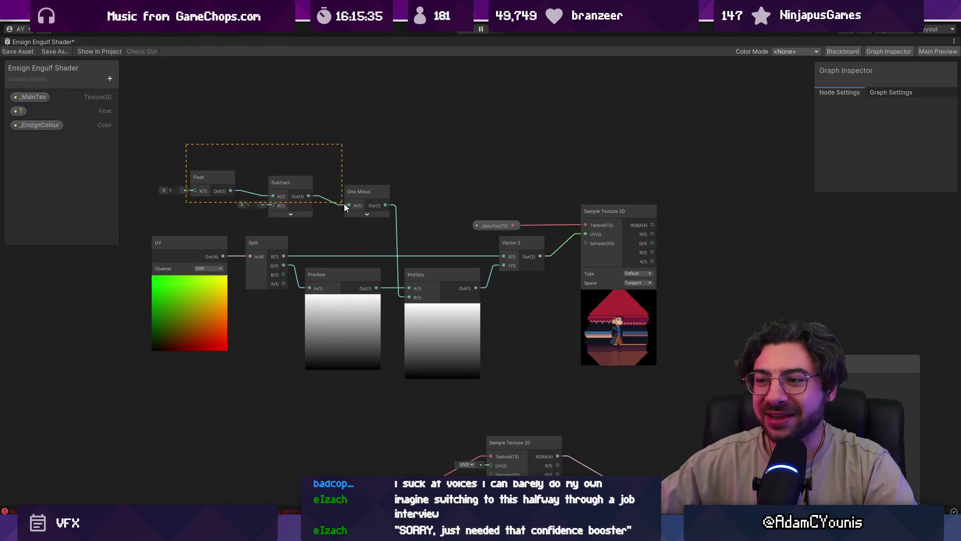
left_click_drag(292, 184, 306, 192)
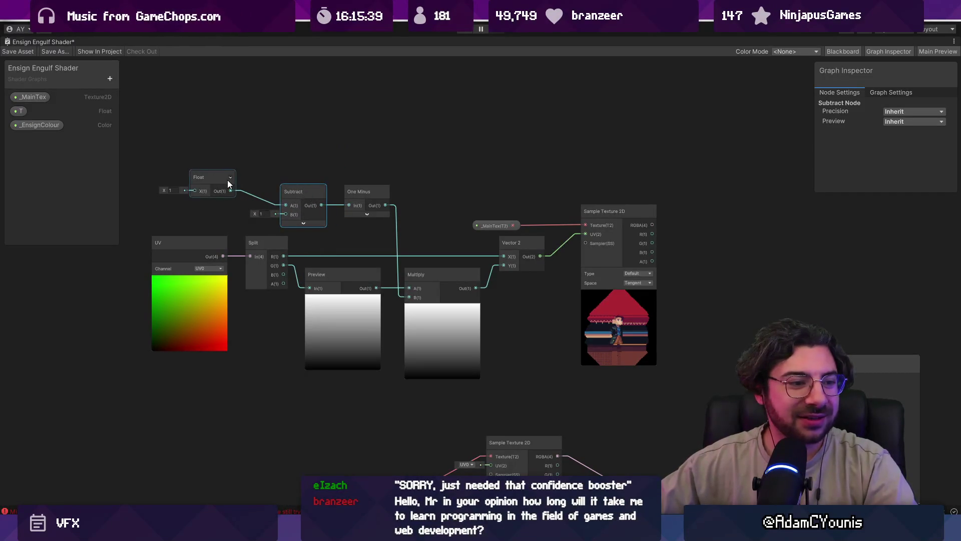
- Line Float up with Subtract and shift _MainTex and Sample Texture 2D into place
left_click_drag(221, 180, 229, 197)
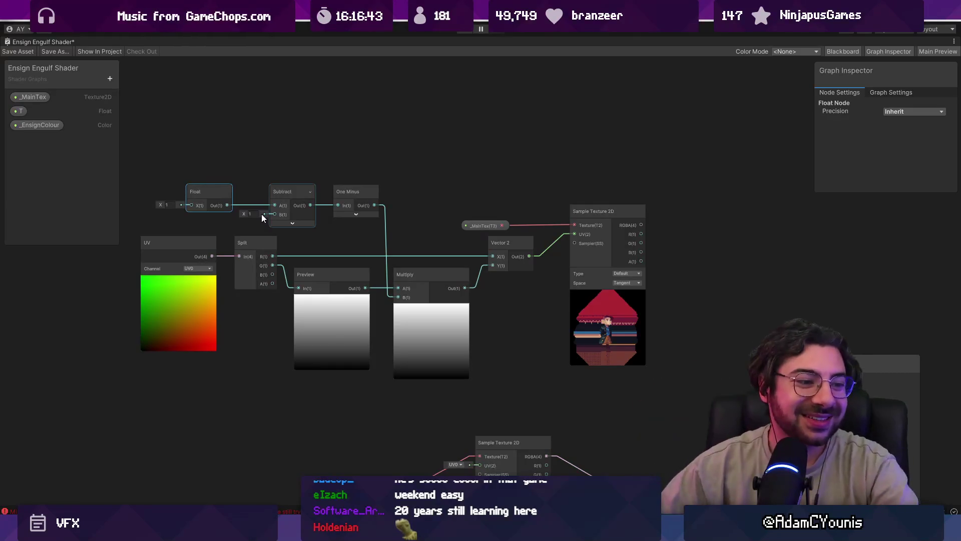
left_click_drag(480, 229, 503, 214)
left_click(494, 181)
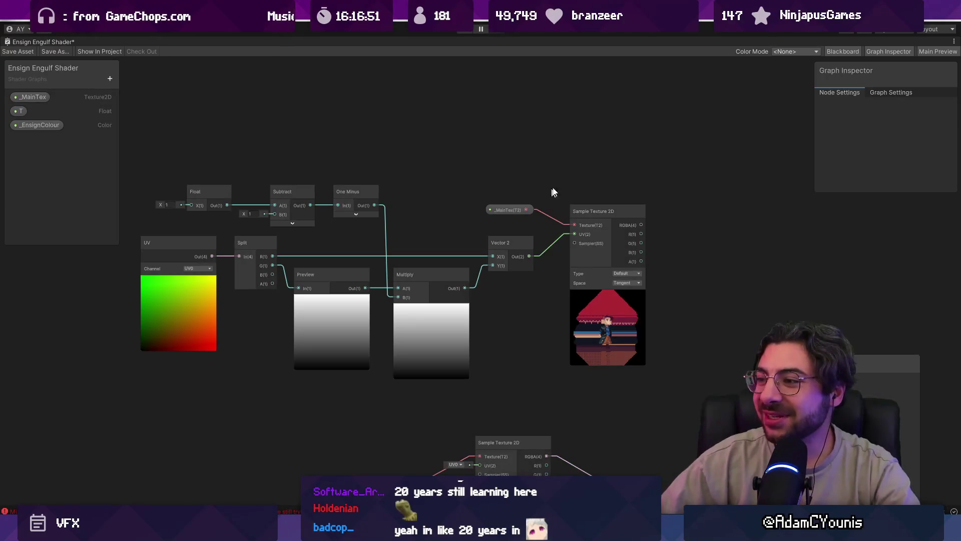
left_click_drag(590, 210, 566, 209)
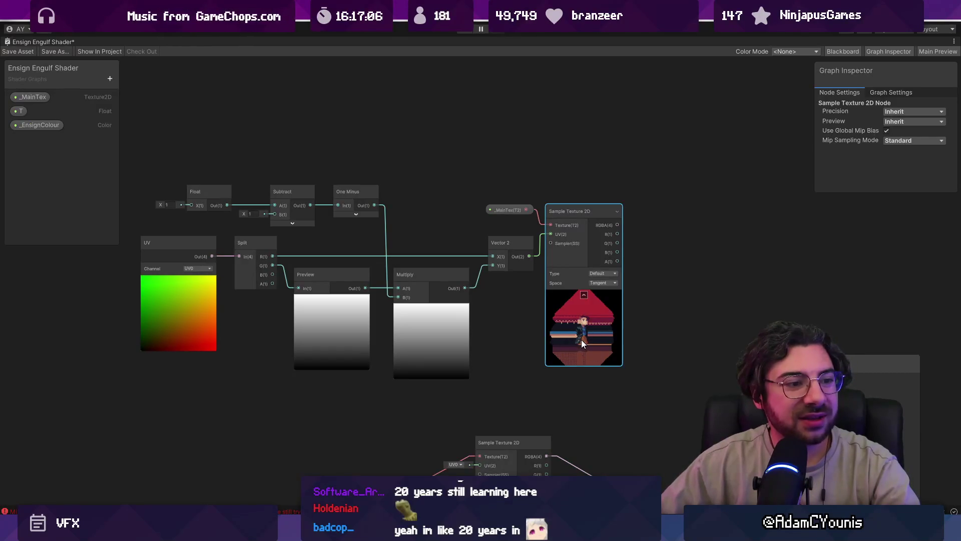
right_click(333, 114)
left_click(351, 121)
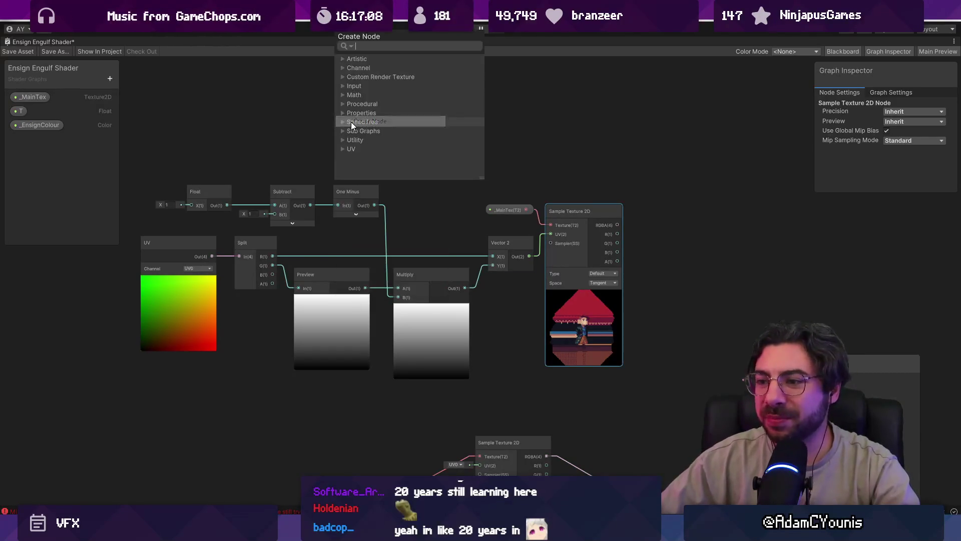
type("pivot")
key("Return")
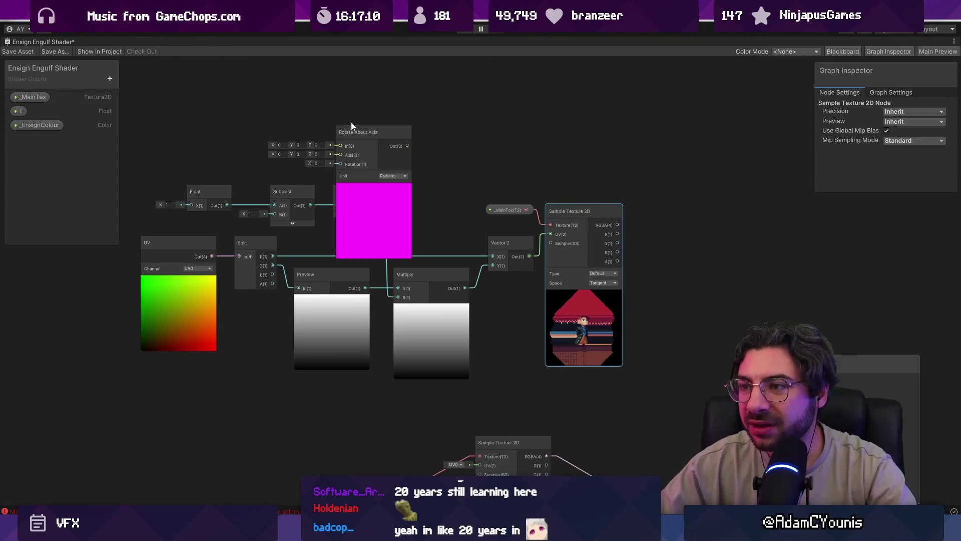
left_click(384, 143)
key("Delete")
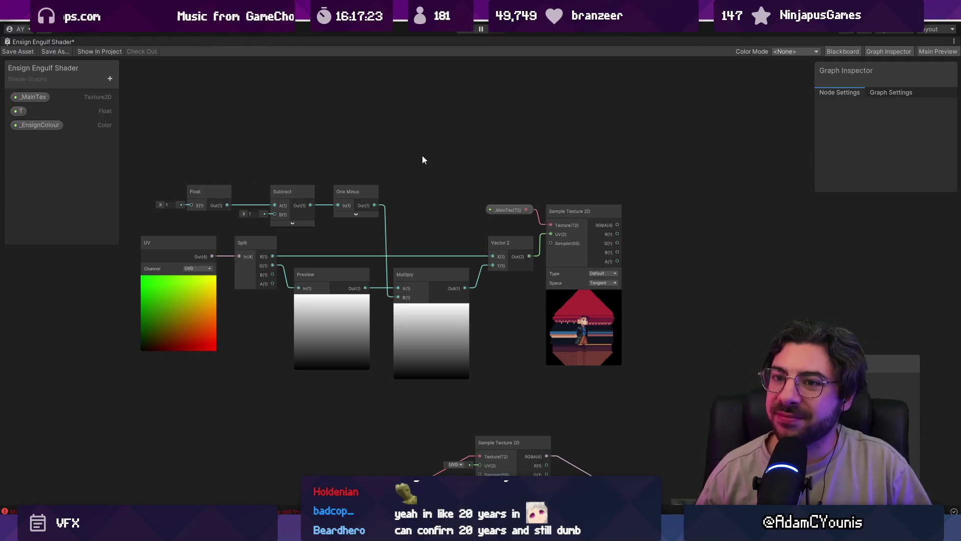
- Add a Vector 2 property named pivot and place it on the graph near UV
left_click(109, 79)
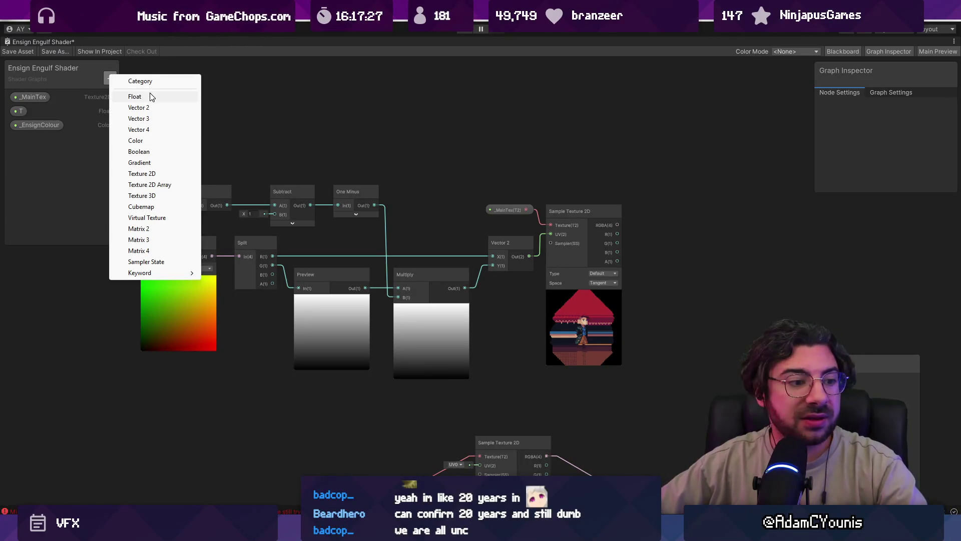
left_click(164, 108)
type("pivot")
key("Return")
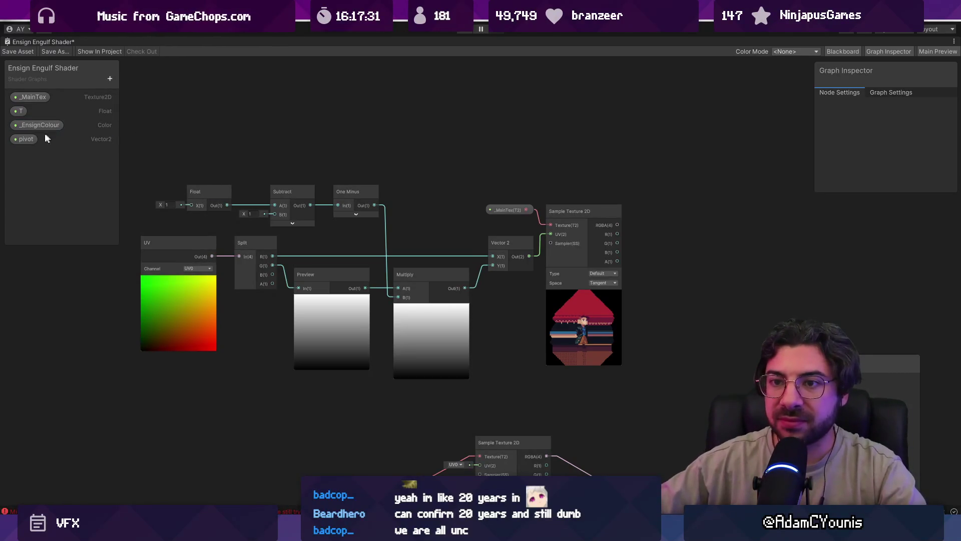
left_click(31, 140)
left_click_drag(28, 140, 321, 131)
left_click_drag(317, 233, 237, 228)
mouse_move(348, 138)
left_mouse_down()
mouse_move(255, 172)
mouse_move(249, 190)
left_mouse_up()
- Test subtracting pivot from UV before Split, then remove the Subtract and pivot nodes
left_click_drag(281, 241, 304, 241)
type("subtract")
key("Return")
left_click_drag(245, 187, 300, 259)
left_click_drag(369, 250, 386, 247)
key("ctrl+z")
key("ctrl+z")
key("ctrl+z")
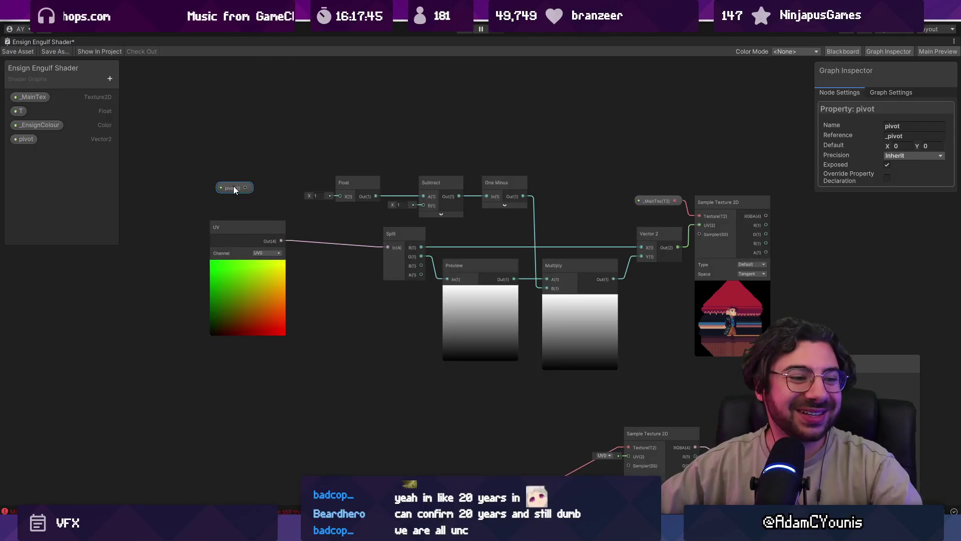
key("Delete")
left_click_drag(255, 238, 323, 239)
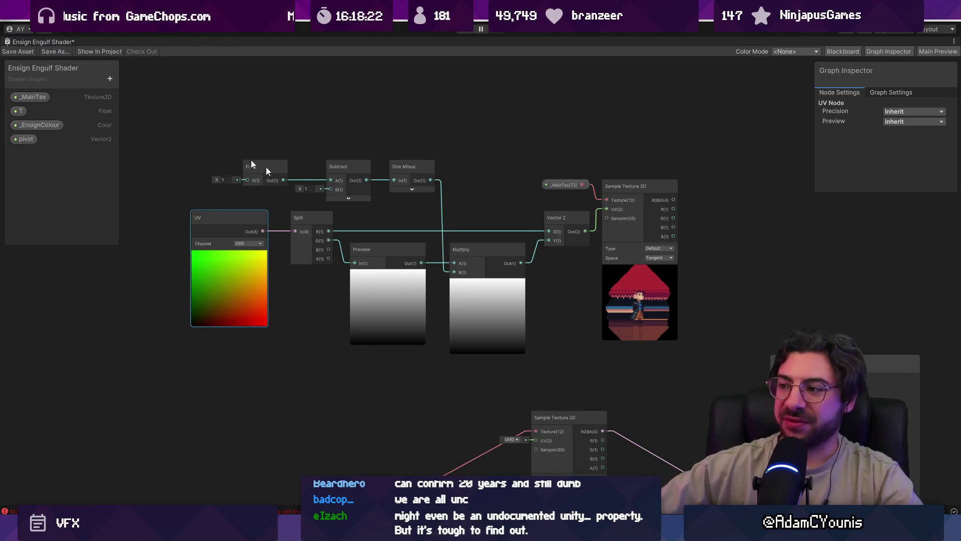
scroll(407, 225, "up", 2)
left_click_drag(155, 163, 153, 159)
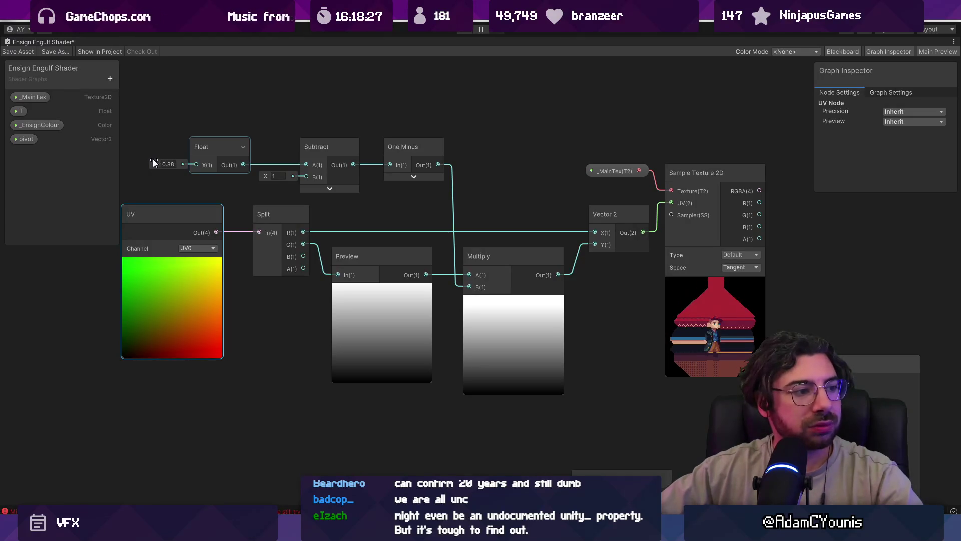
key("ctrl+z")
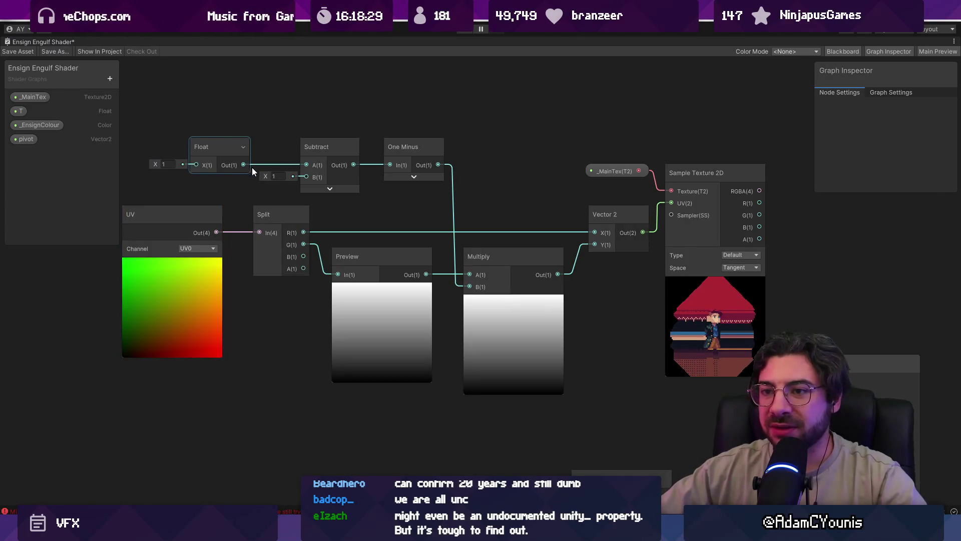
scroll(427, 217, "down", 2)
left_click(110, 78)
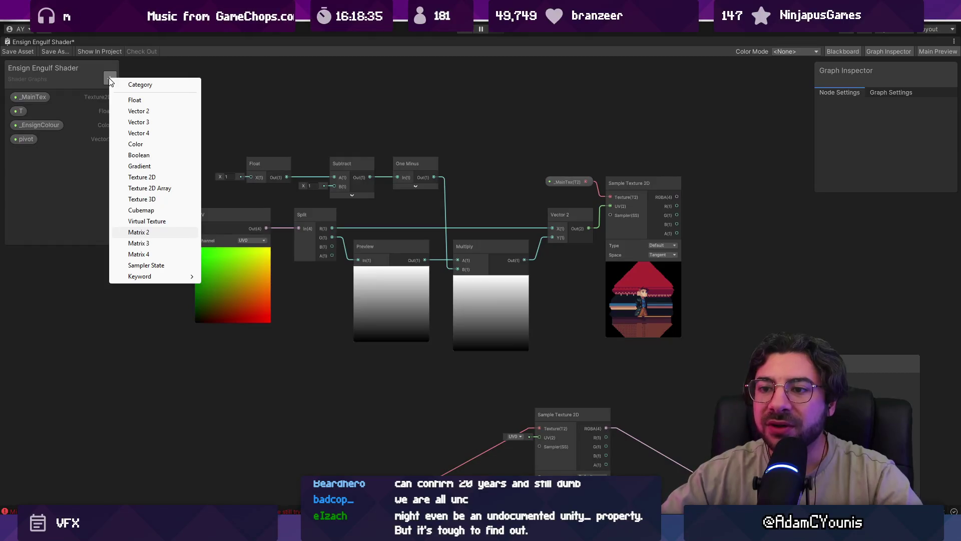
left_click(110, 79)
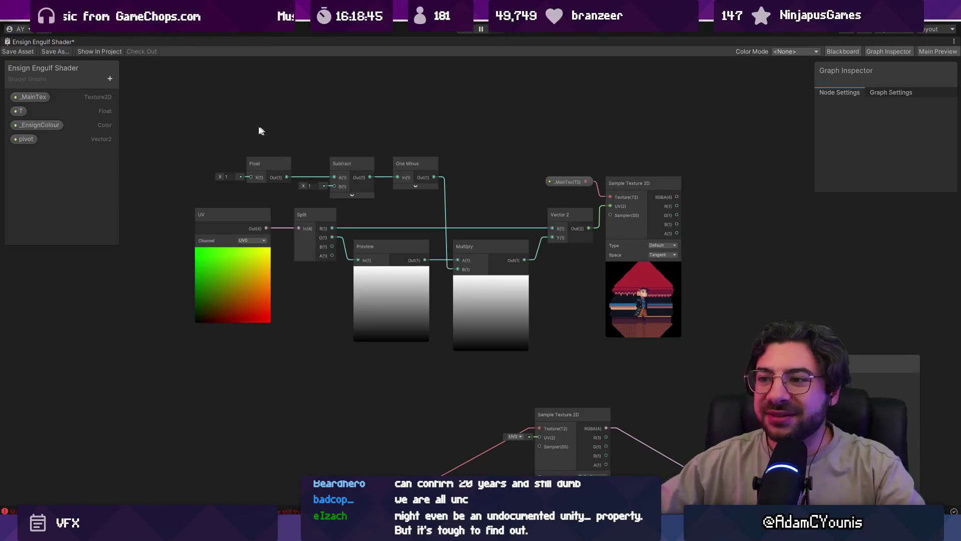
left_click_drag(505, 170, 399, 151)
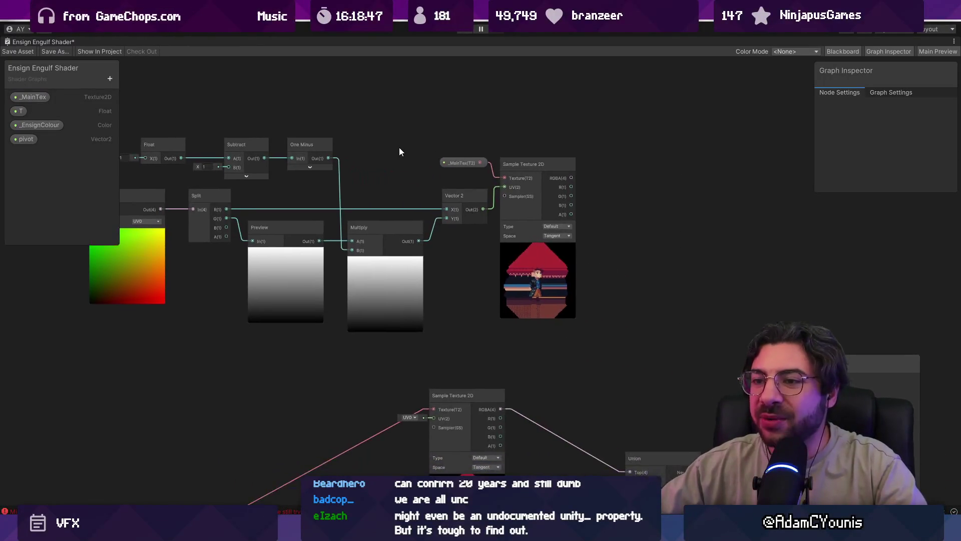
scroll(399, 151, "down", 1)
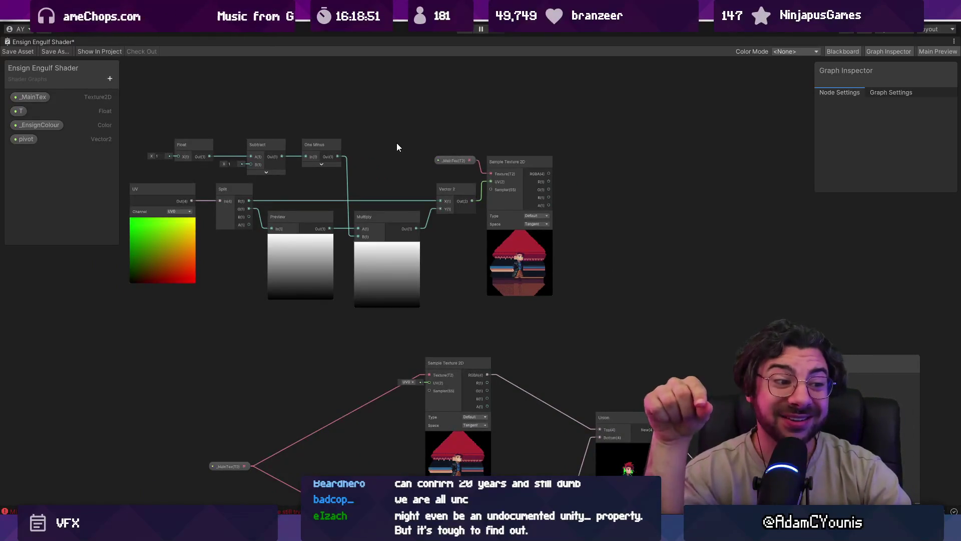
mouse_move(401, 126)
left_mouse_down()
mouse_move(238, 132)
mouse_move(373, 138)
left_mouse_up()
- Create a Power node above the existing chain and adjust its A value
right_click(319, 143)
left_click(323, 150)
type("power")
key("Return")
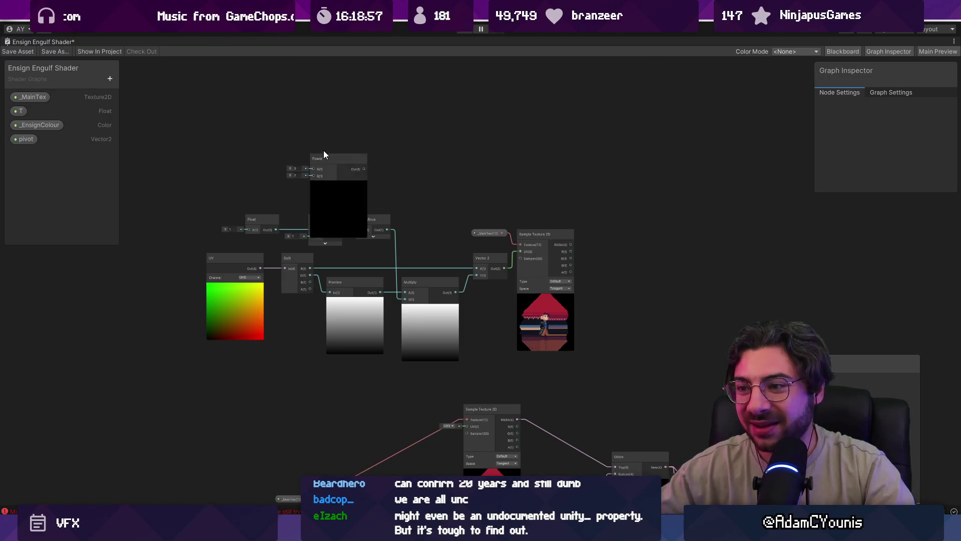
scroll(323, 151, "up", 3)
scroll(330, 116, "down", 3)
left_click_drag(305, 204, 336, 151)
left_click(205, 158)
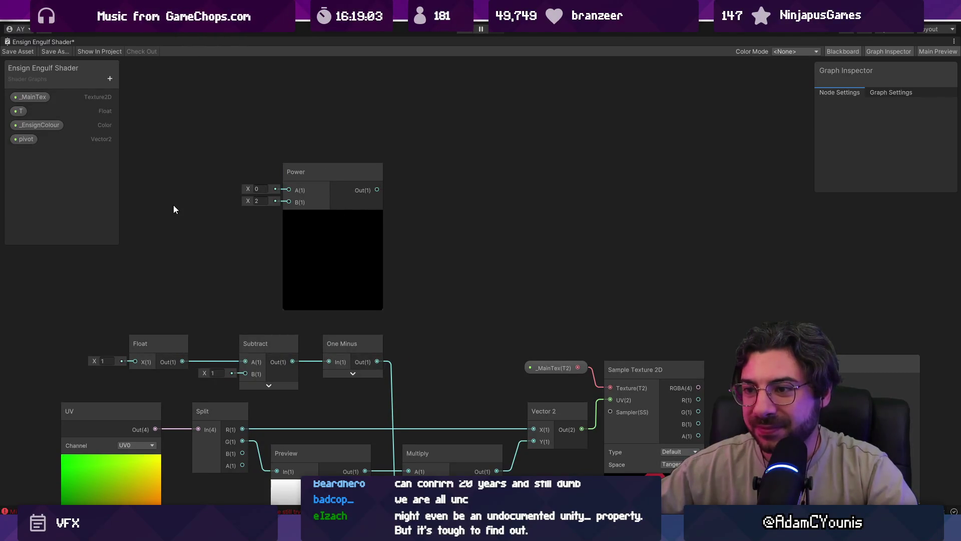
mouse_move(248, 187)
left_mouse_down()
mouse_move(236, 187)
mouse_move(251, 188)
left_mouse_up()
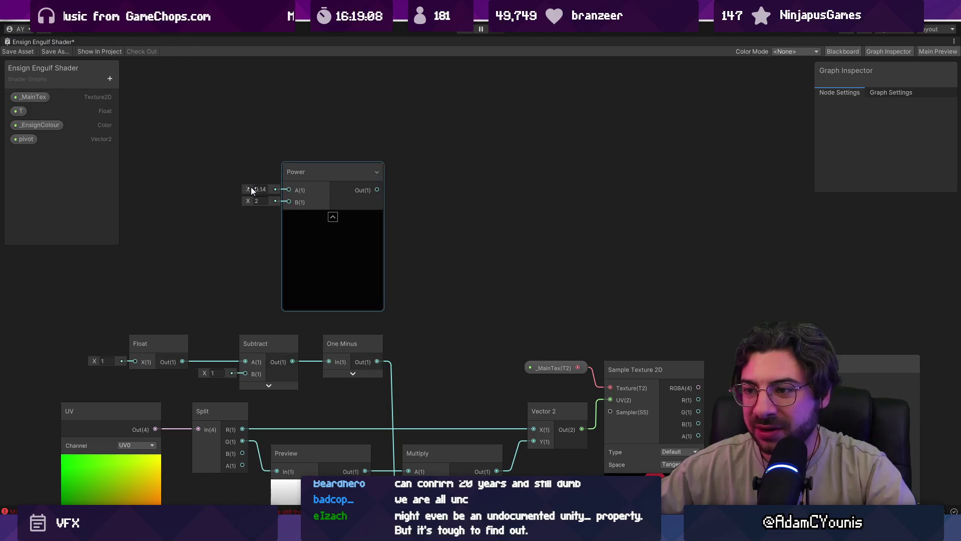
- Add a Float node to the left of the Power node
right_click(200, 151)
left_click(200, 157)
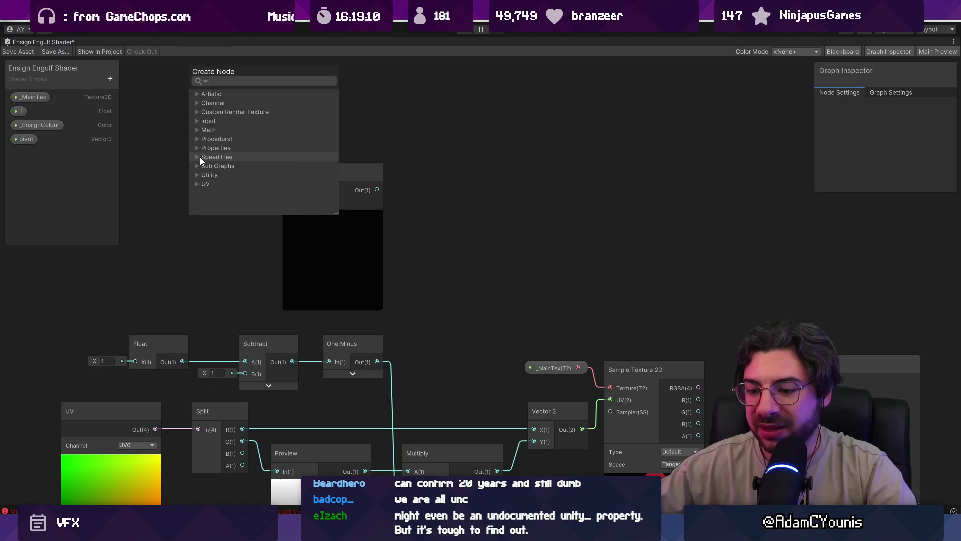
type("float")
key("Return")
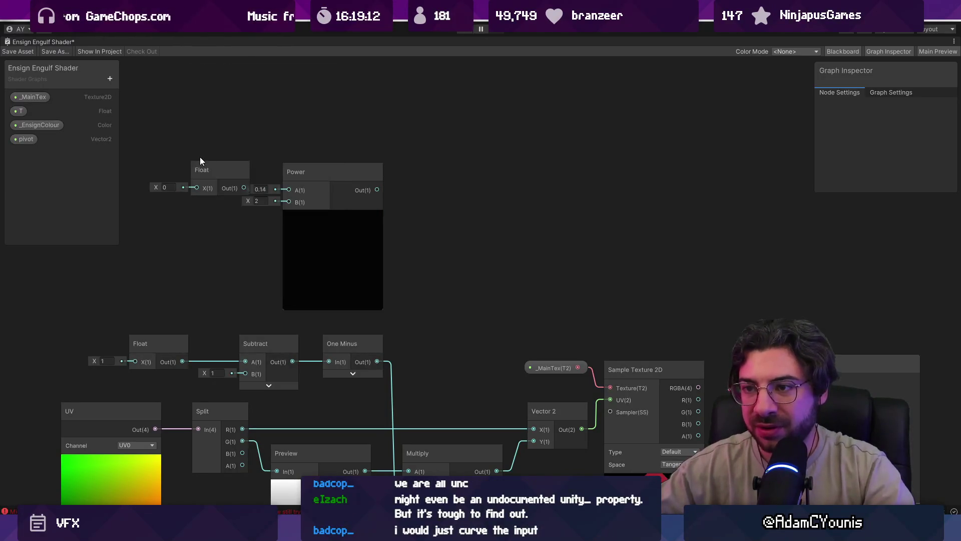
mouse_move(220, 172)
left_mouse_down()
mouse_move(186, 158)
mouse_move(306, 181)
left_mouse_up()
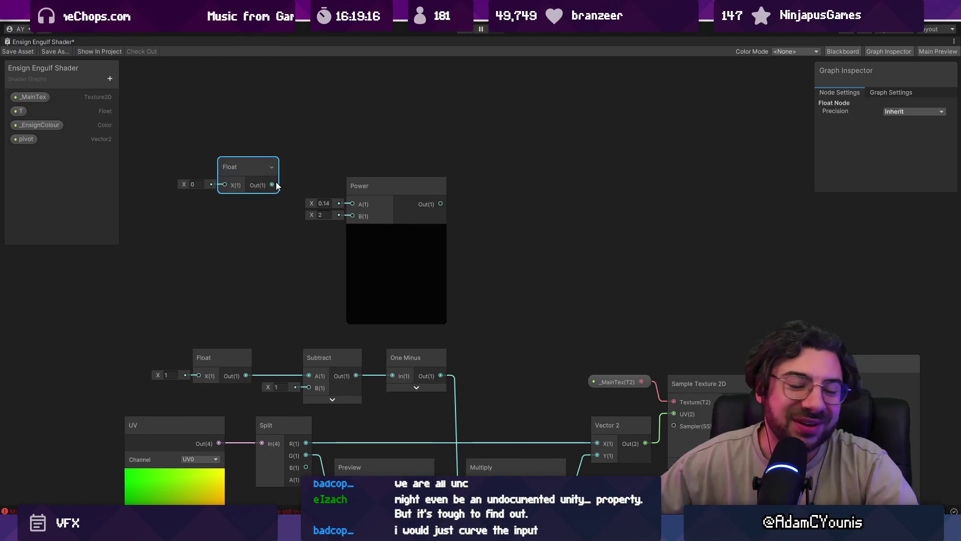
scroll(242, 148, "down", 5)
left_click_drag(208, 122, 367, 217)
key("Delete")
key("ctrl+z")
scroll(236, 169, "up", 5)
- Route the Float through a new Absolute node into Power's A, with Float set to -0.27
left_click(199, 196)
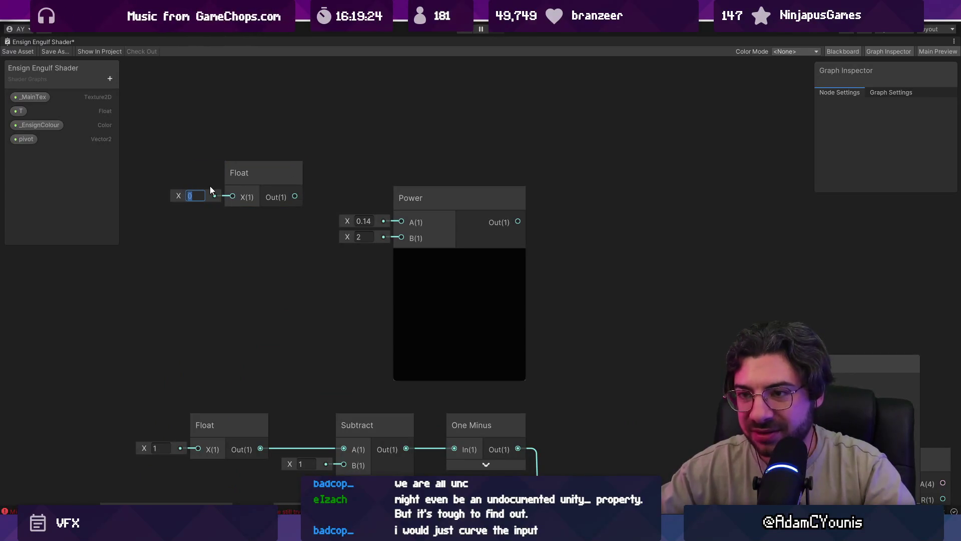
left_click_drag(253, 175, 170, 175)
key("space")
type("abs")
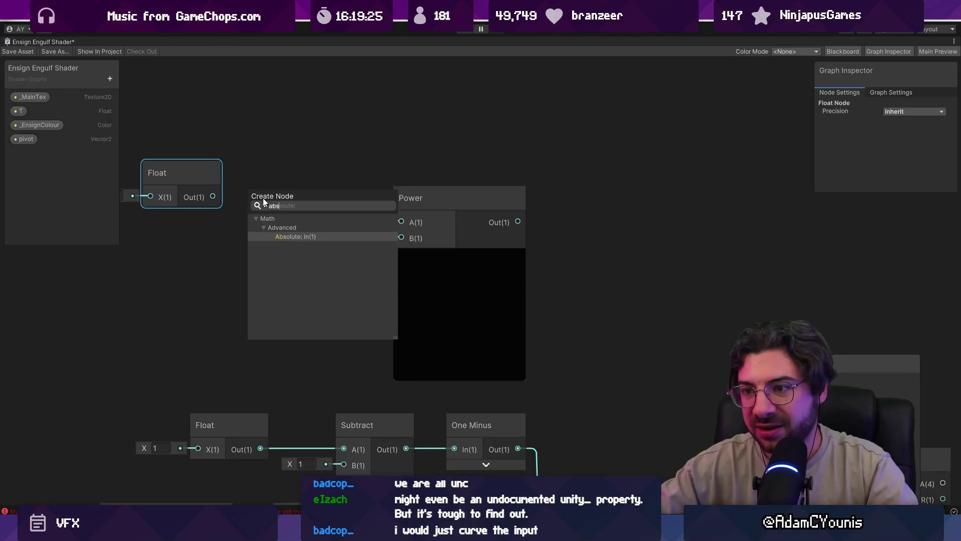
key("Return")
mouse_move(366, 213)
left_mouse_down()
mouse_move(384, 209)
mouse_move(401, 222)
left_mouse_up()
left_click_drag(329, 215, 314, 179)
left_click(297, 198)
mouse_move(167, 183)
left_mouse_down()
mouse_move(178, 182)
mouse_move(164, 187)
left_mouse_up()
- Try a One Minus after Power while scrubbing the Float, then delete it
left_click_drag(610, 212, 673, 206)
type("onem")
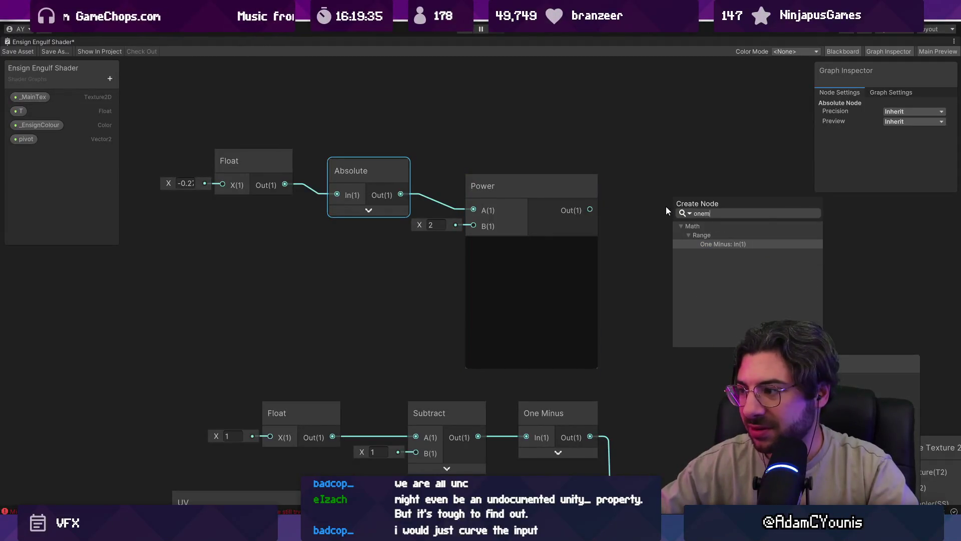
key("Return")
mouse_move(178, 181)
left_mouse_down()
mouse_move(163, 181)
mouse_move(190, 184)
mouse_move(155, 182)
mouse_move(193, 185)
left_mouse_up()
left_click(687, 257)
key("Delete")
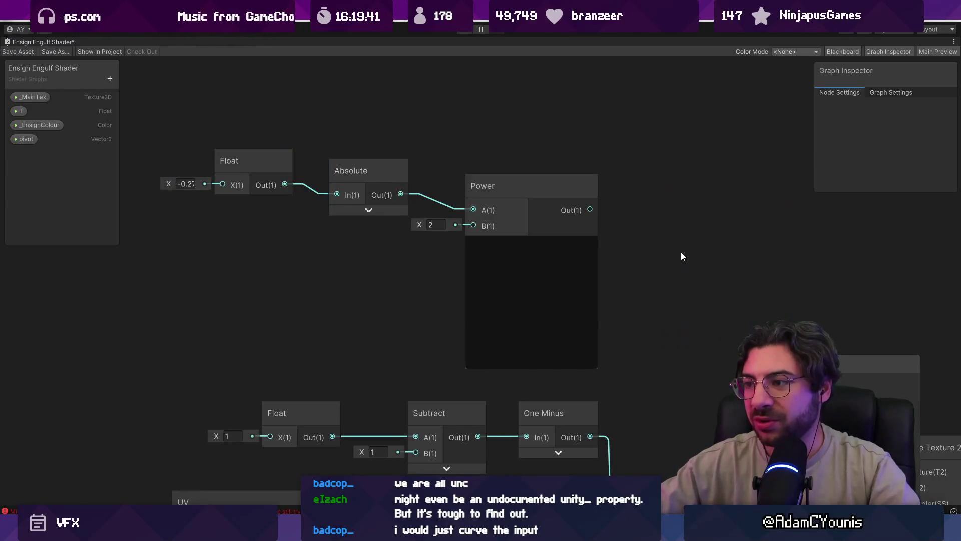
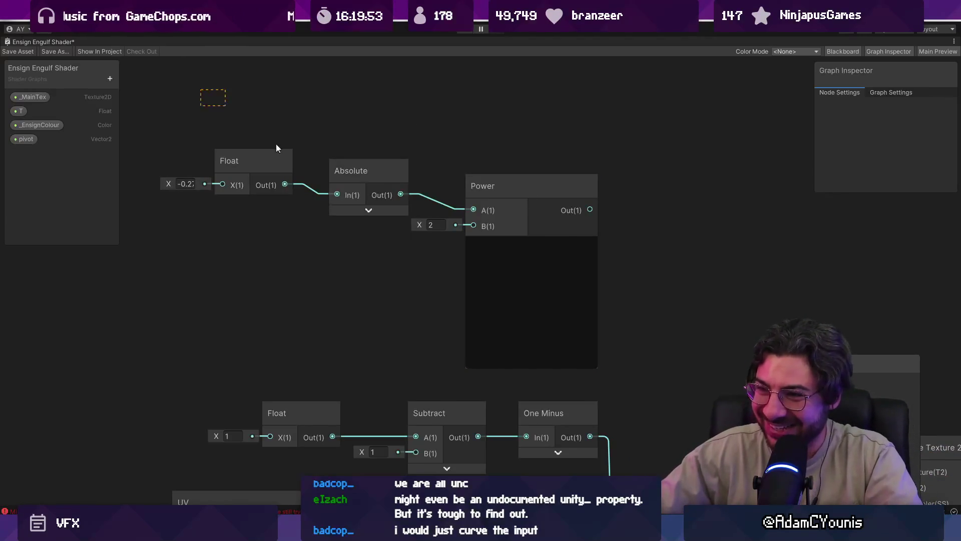
- Delete the Float, Absolute and Power nodes and re-centre the remaining graph
left_click_drag(253, 131, 512, 292)
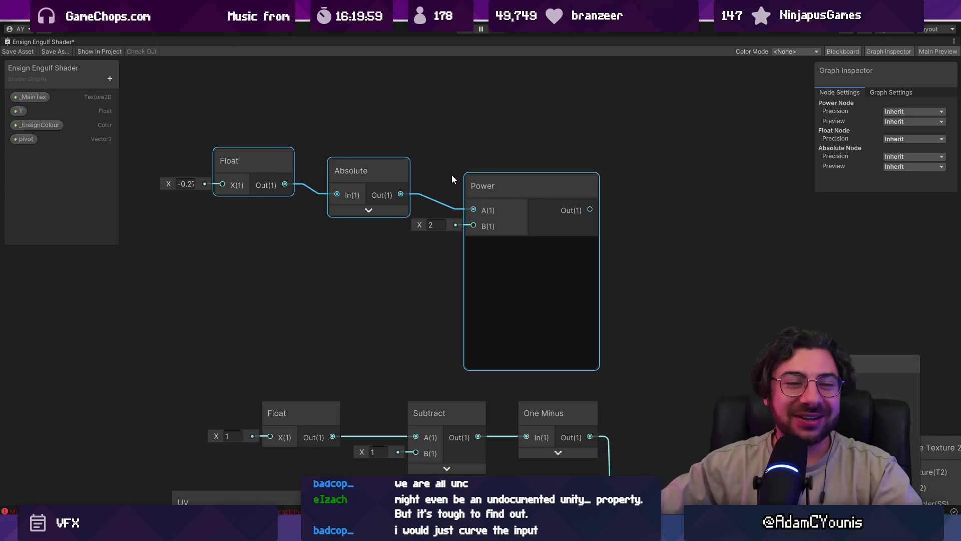
mouse_move(236, 107)
left_mouse_down()
mouse_move(189, 139)
mouse_move(610, 284)
left_mouse_up()
key("Delete")
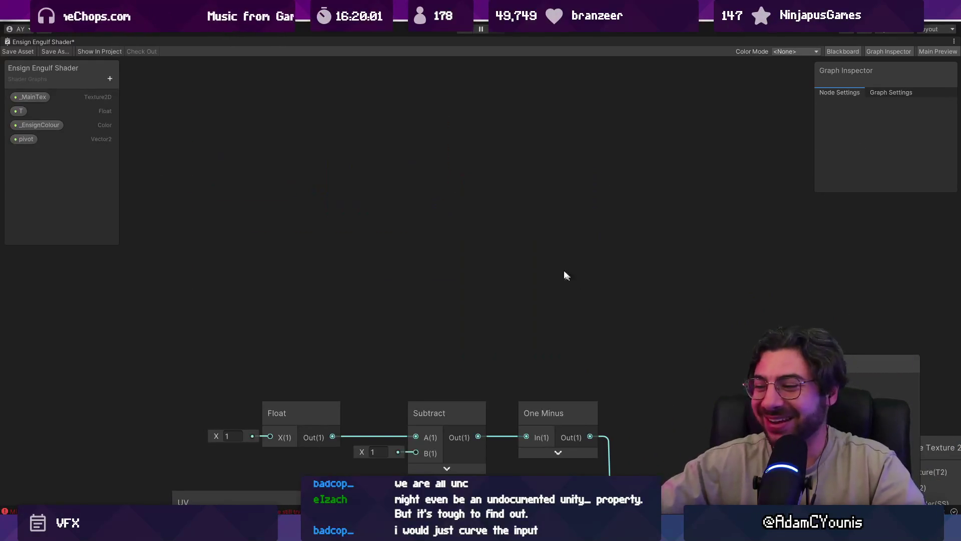
key("a")
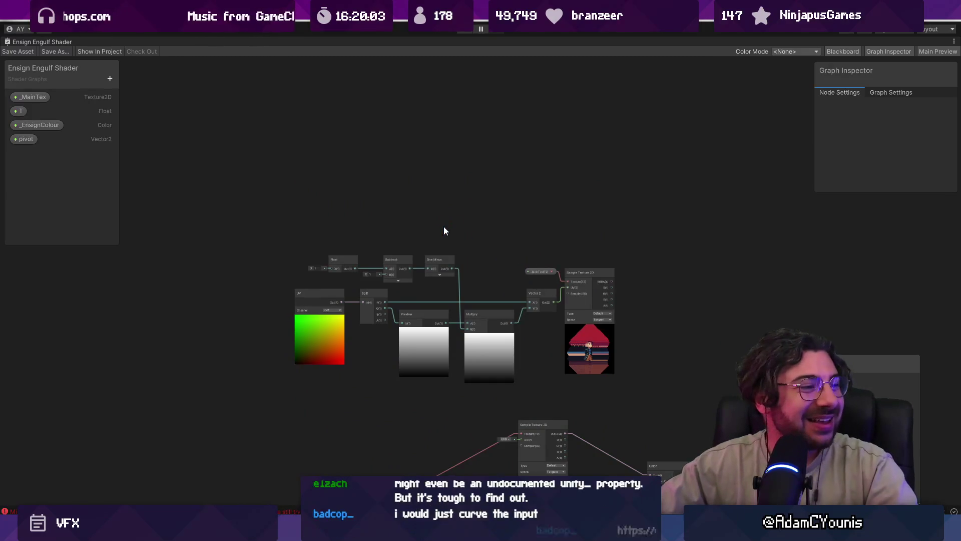
left_click_drag(466, 343, 440, 293)
scroll(438, 293, "up", 3)
scroll(431, 287, "down", 1)
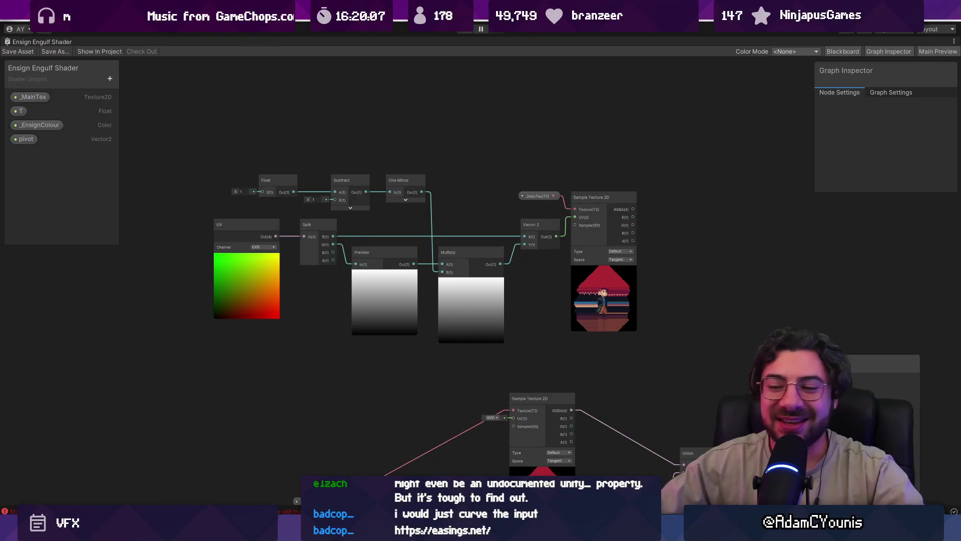
- Remove the upper UV, Split, Preview and Multiply node cluster and restore the full editor layout
left_click_drag(203, 165, 768, 322)
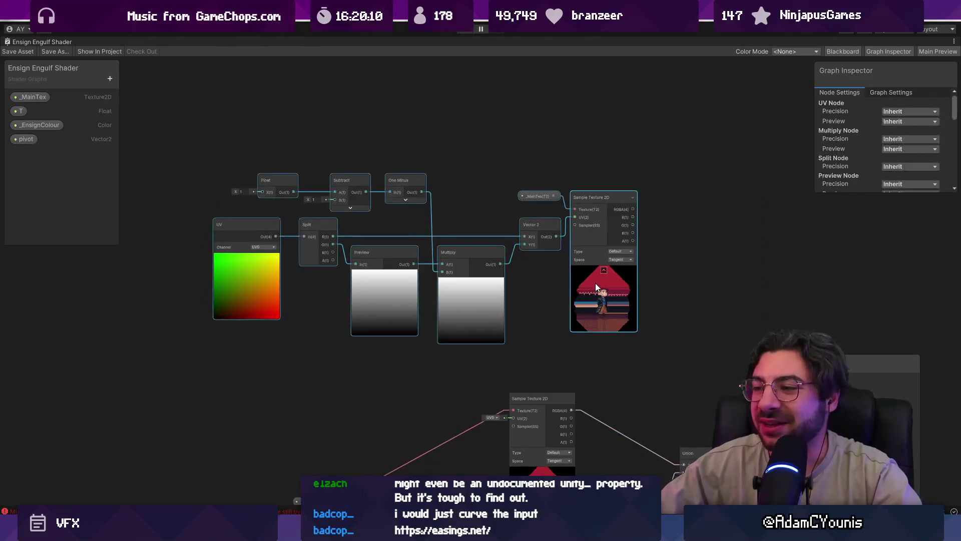
right_click(452, 283)
mouse_move(501, 383)
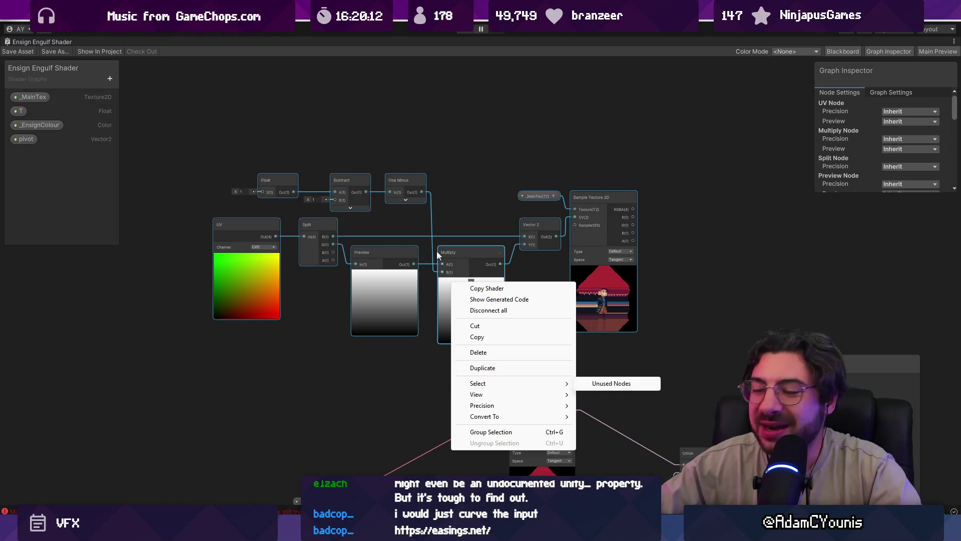
left_click(626, 383)
key("Delete")
scroll(611, 285, "down", 5)
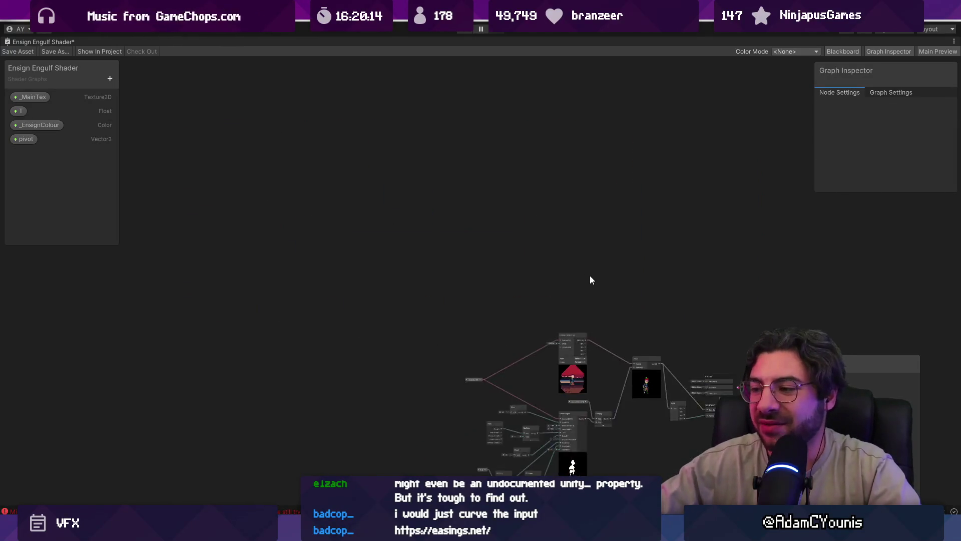
key("ctrl+z")
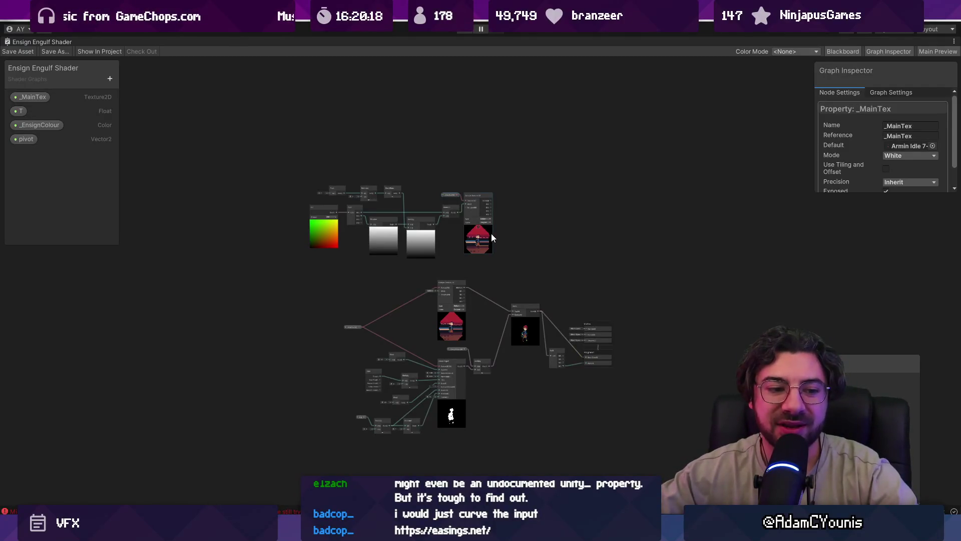
left_click_drag(315, 178, 530, 246)
key("Delete")
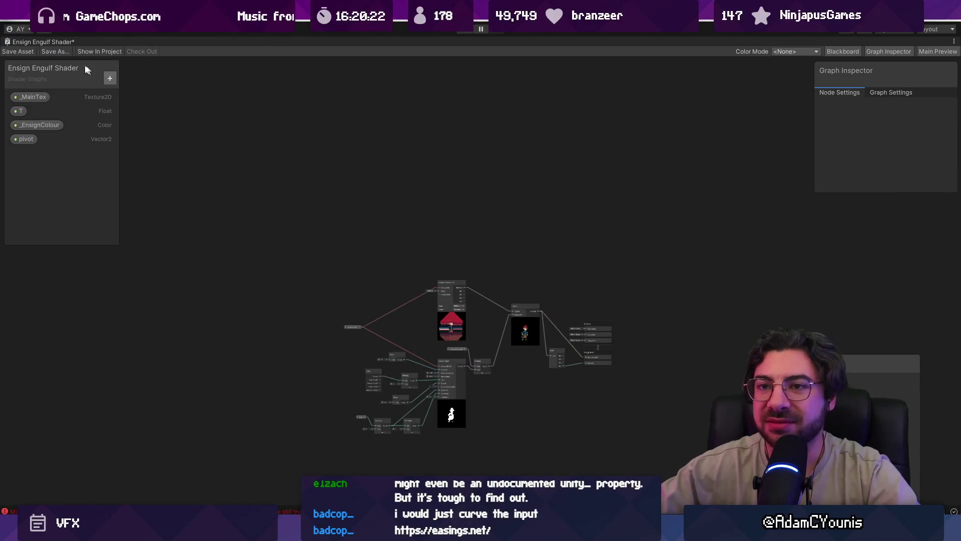
double_click(33, 40)
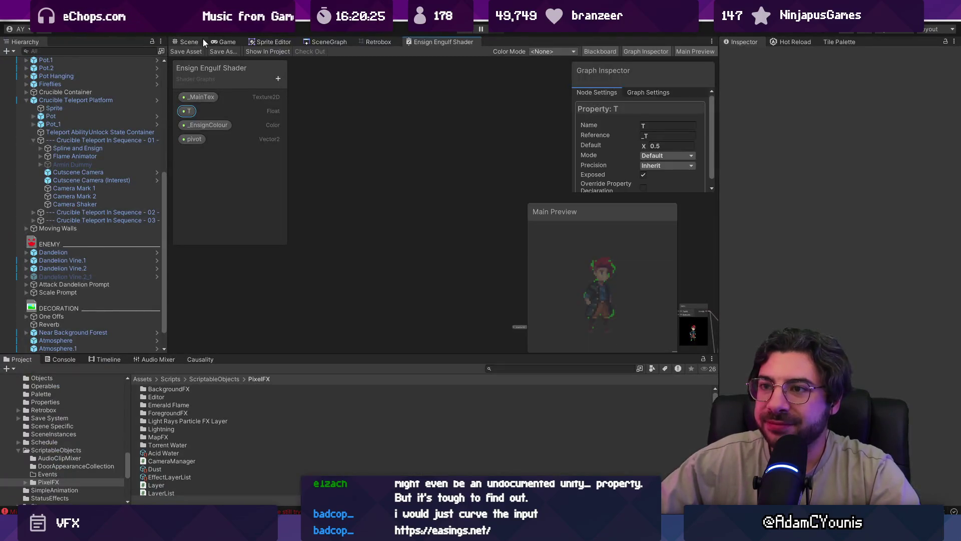
- Switch to the Scene view, pick the teleport objects in the Hierarchy and show the Timeline editor
left_click(189, 41)
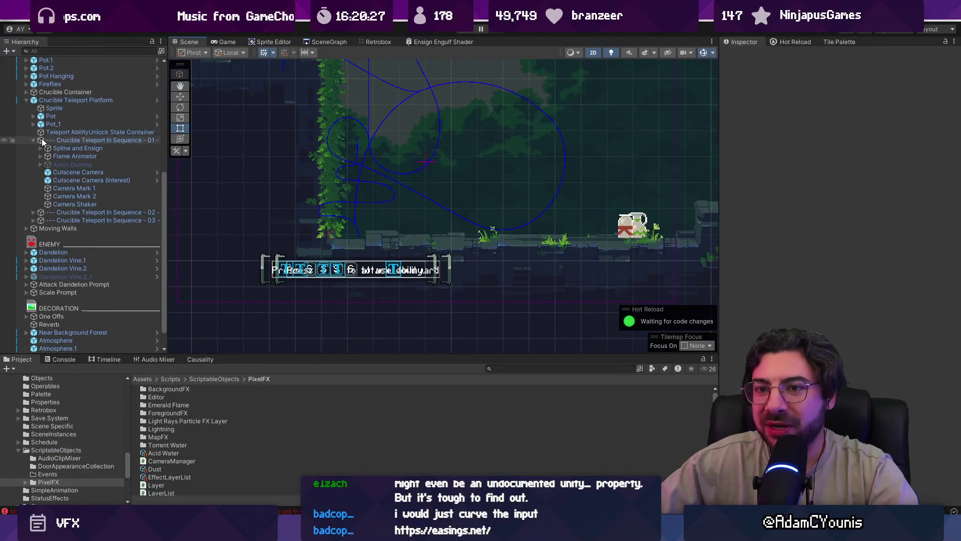
left_click(75, 140)
key("Left")
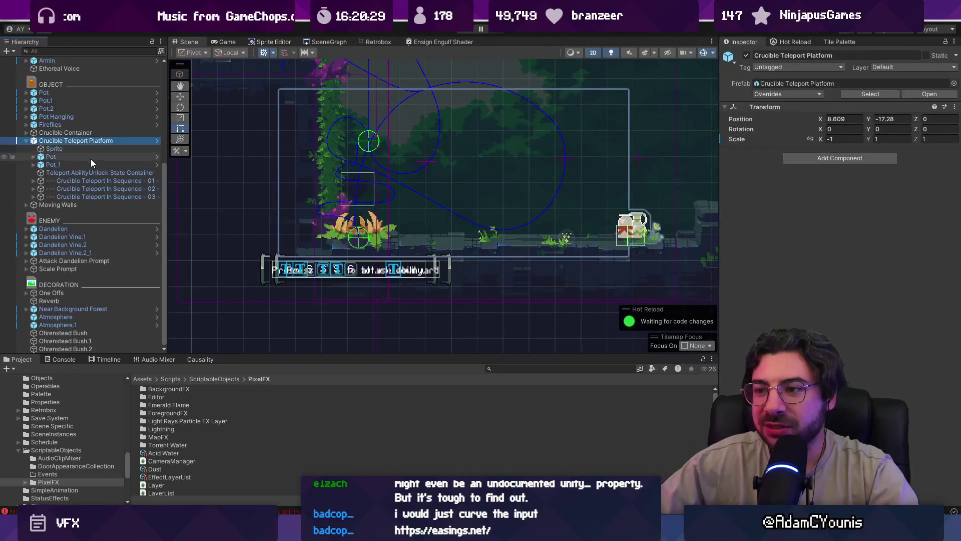
left_click(94, 179)
left_click(95, 141)
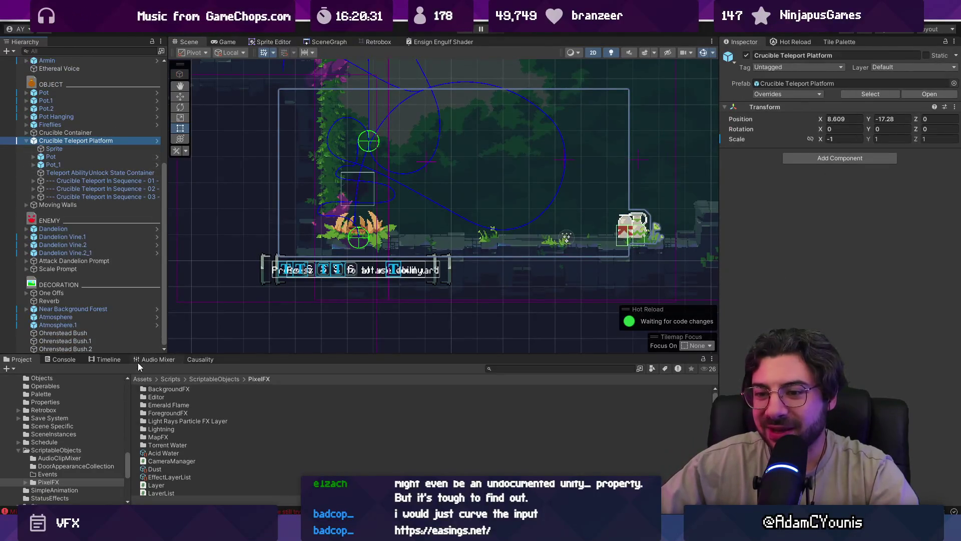
left_click(118, 361)
scroll(470, 238, "down", 3)
- Load the Crucible Teleport In Sequence - 01 timeline and enlarge the panel to show its tracks
left_click(88, 157)
left_click(95, 169)
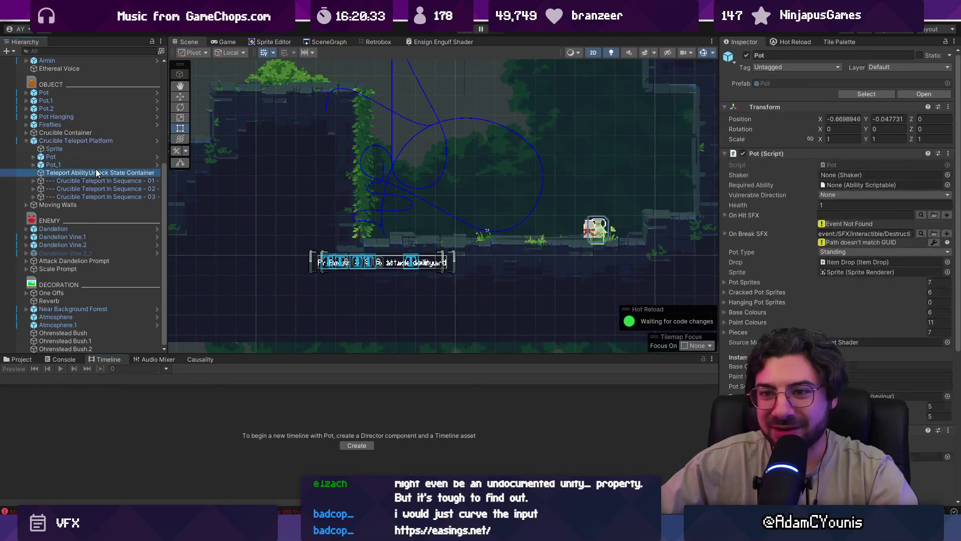
left_click(95, 140)
left_click(91, 181)
left_click(224, 400)
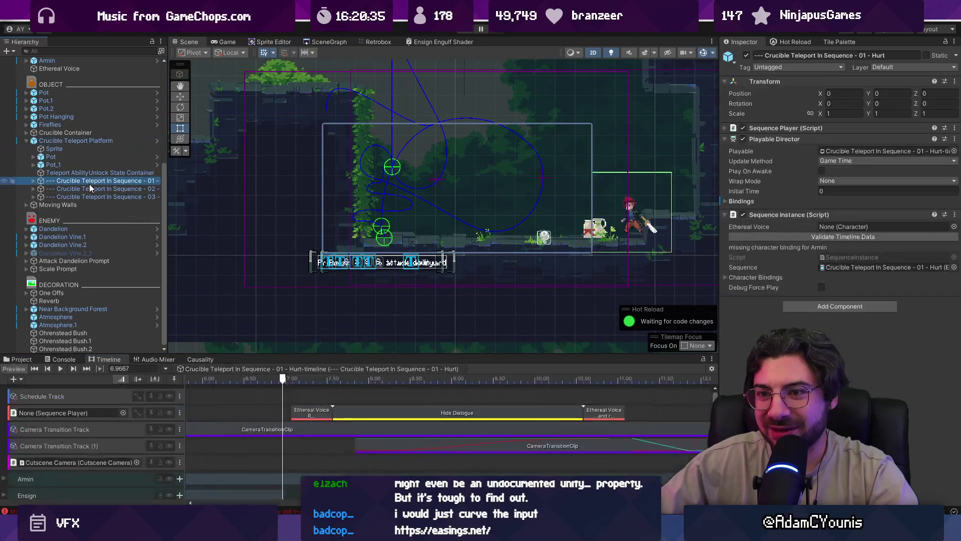
left_click_drag(270, 355, 284, 152)
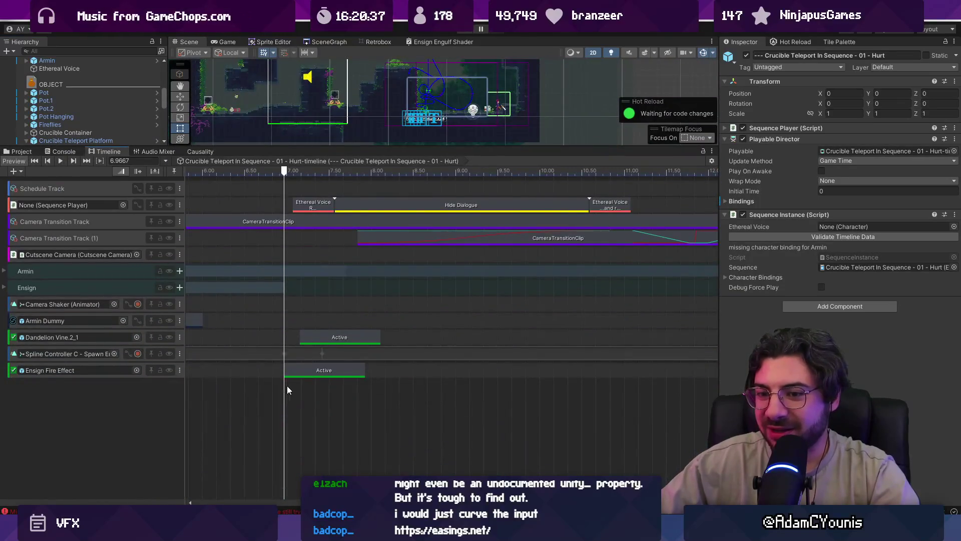
scroll(346, 378, "up", 10)
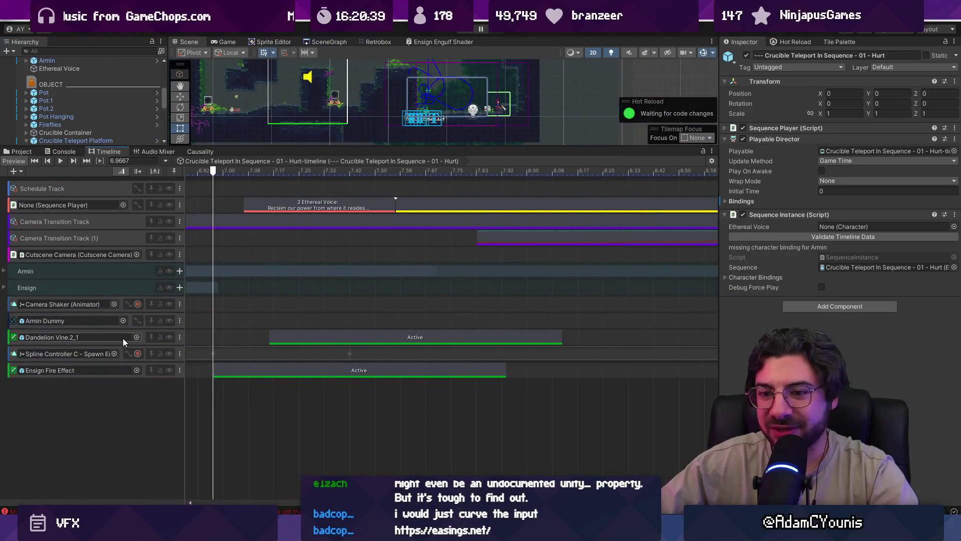
- Add an animation track bound to Dandelion Vine.2_1 and create its Animator
right_click(124, 414)
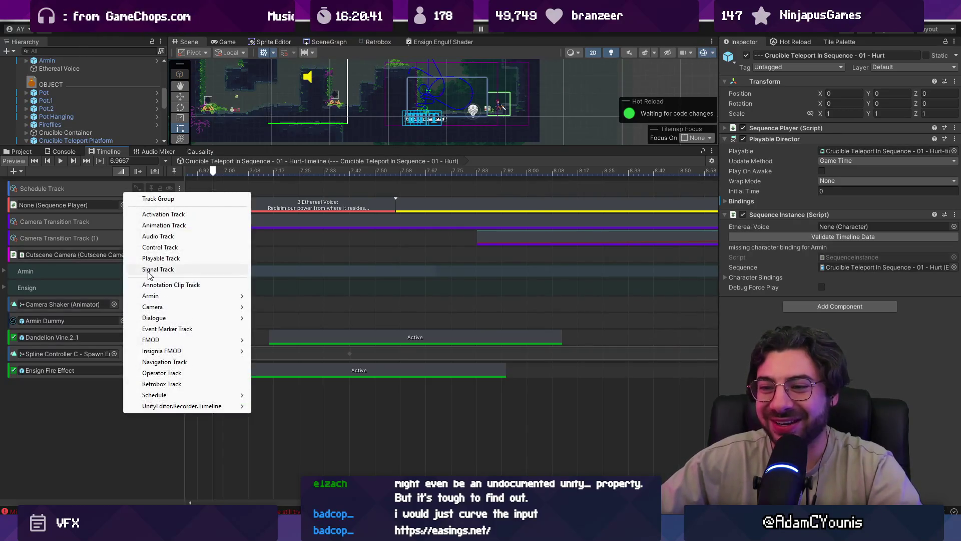
left_click(185, 227)
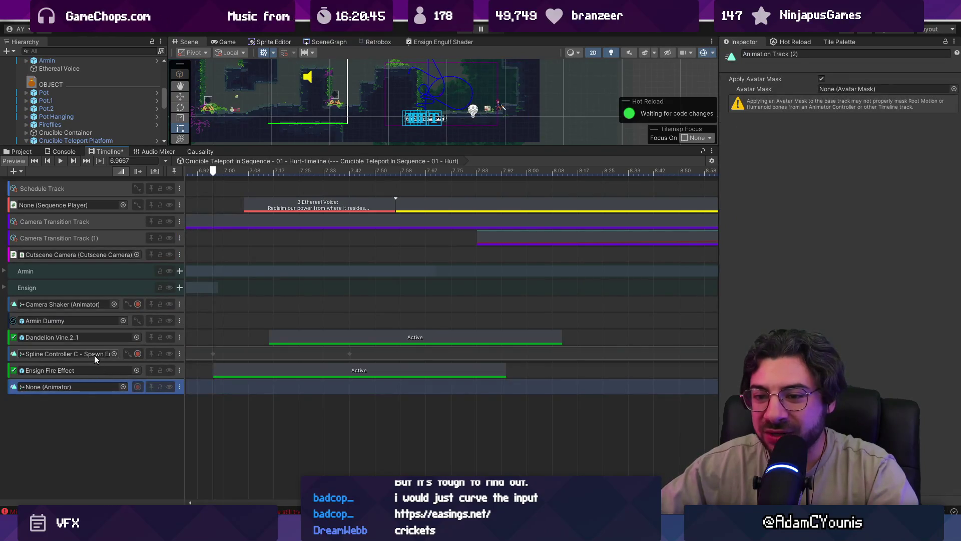
left_click_drag(240, 147, 240, 217)
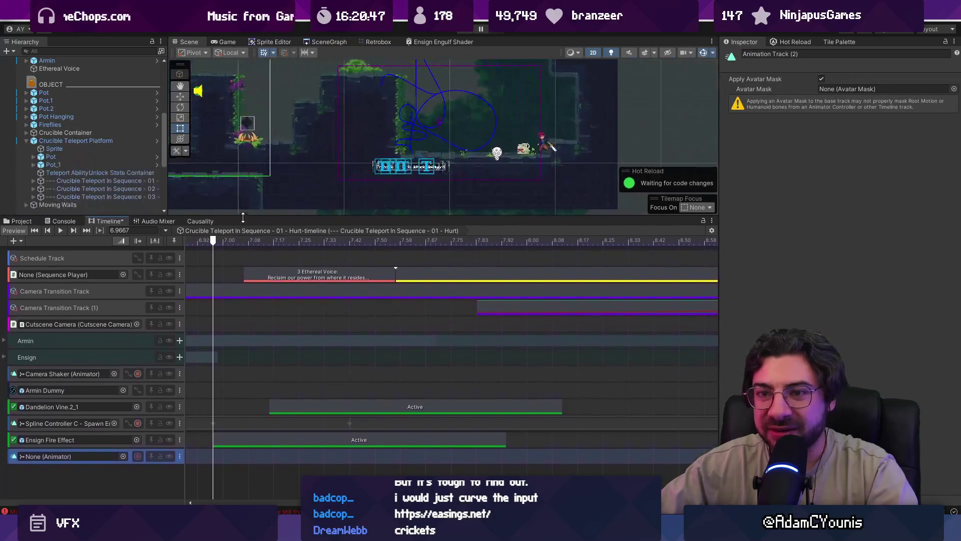
scroll(103, 143, "down", 6)
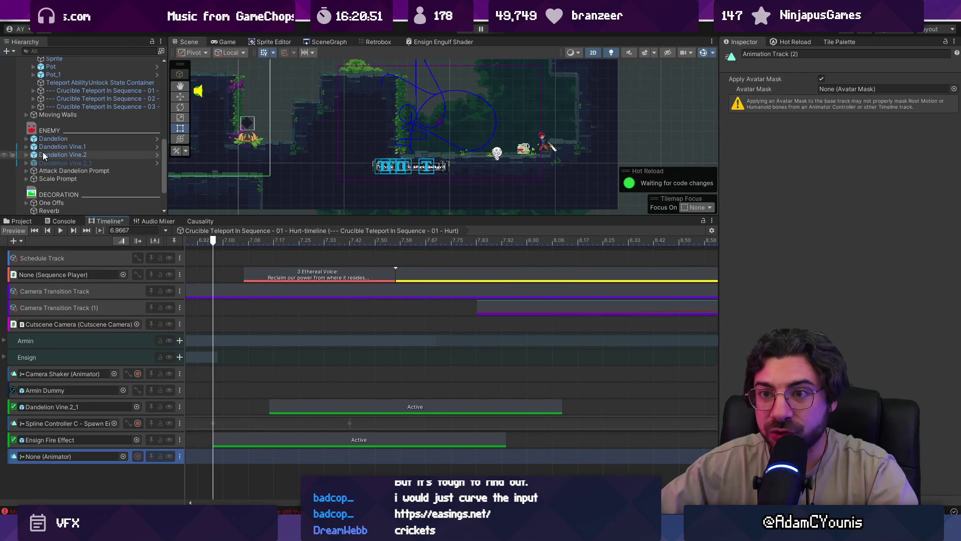
scroll(47, 159, "down", 1)
left_click_drag(76, 461, 76, 463)
left_click(154, 464)
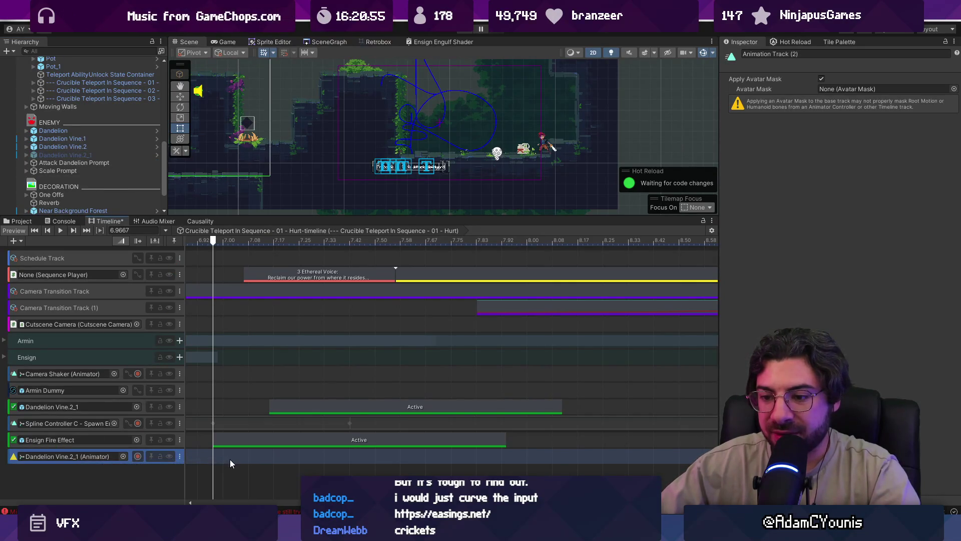
- Move the Animator track up beneath the Dandelion Vine.2_1 activation track and select both tracks
mouse_move(277, 244)
left_mouse_down()
mouse_move(286, 238)
mouse_move(274, 242)
left_mouse_up()
left_click_drag(130, 455, 131, 416)
left_click(210, 411)
left_click(209, 424, "shift")
right_click(207, 411)
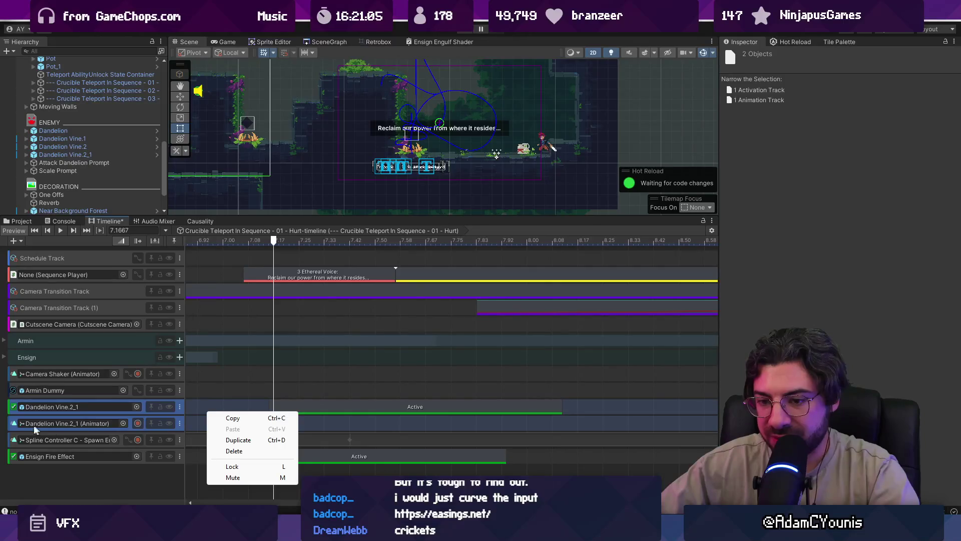
right_click(13, 425)
right_click(5, 424)
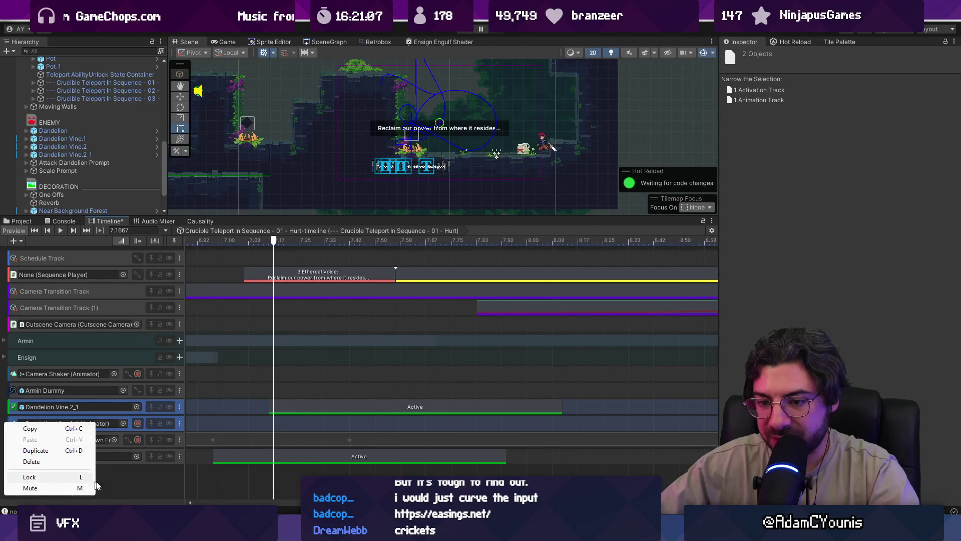
- Browse the track options for the two vine tracks without changing anything
right_click(114, 480)
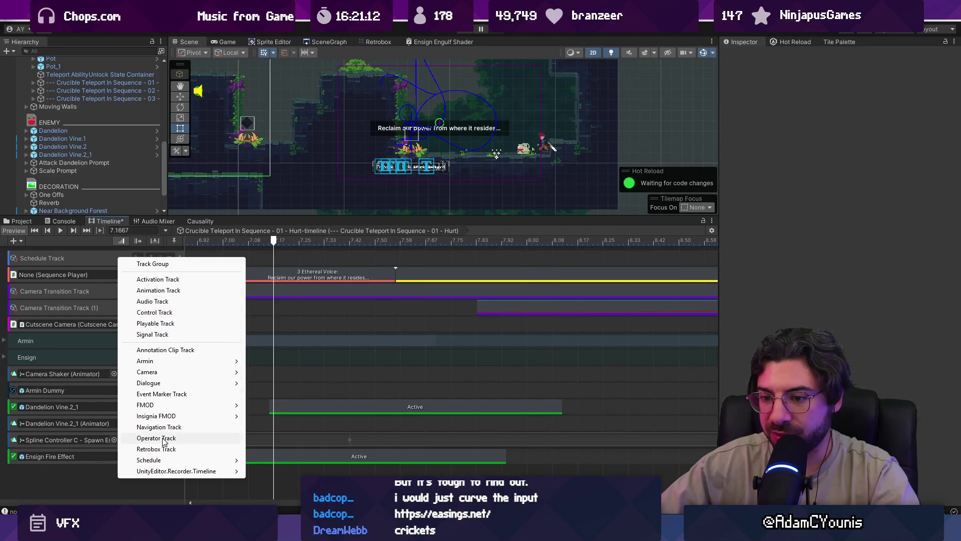
mouse_move(176, 371)
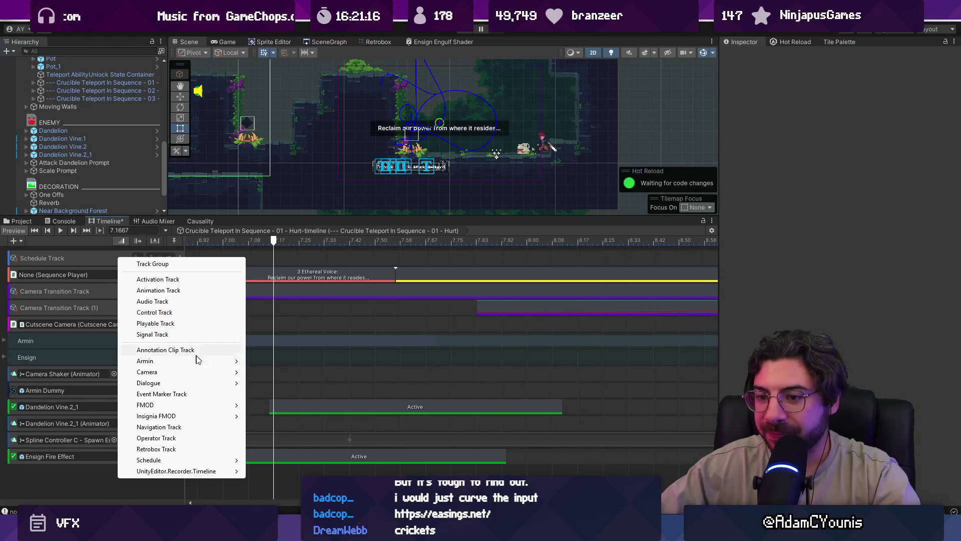
mouse_move(127, 460)
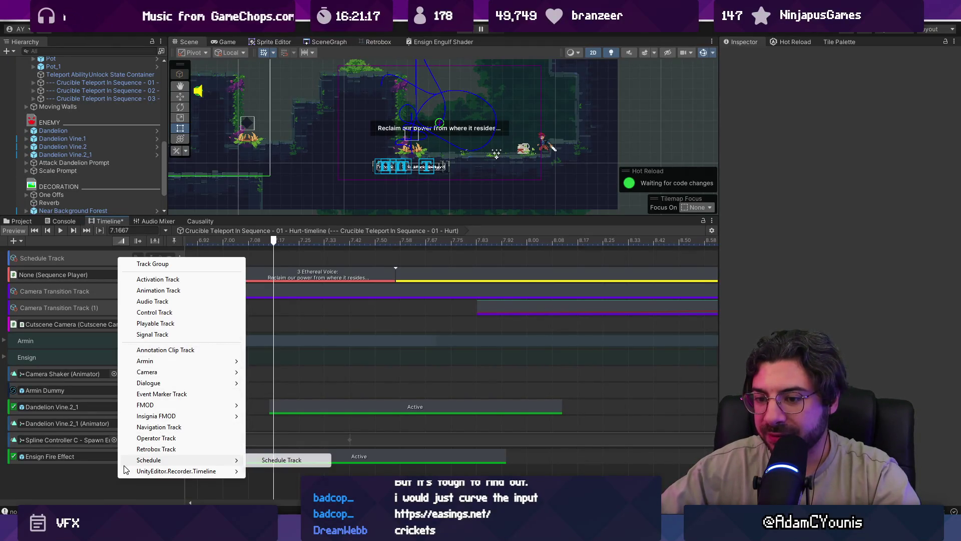
left_click(91, 473)
left_click(145, 410)
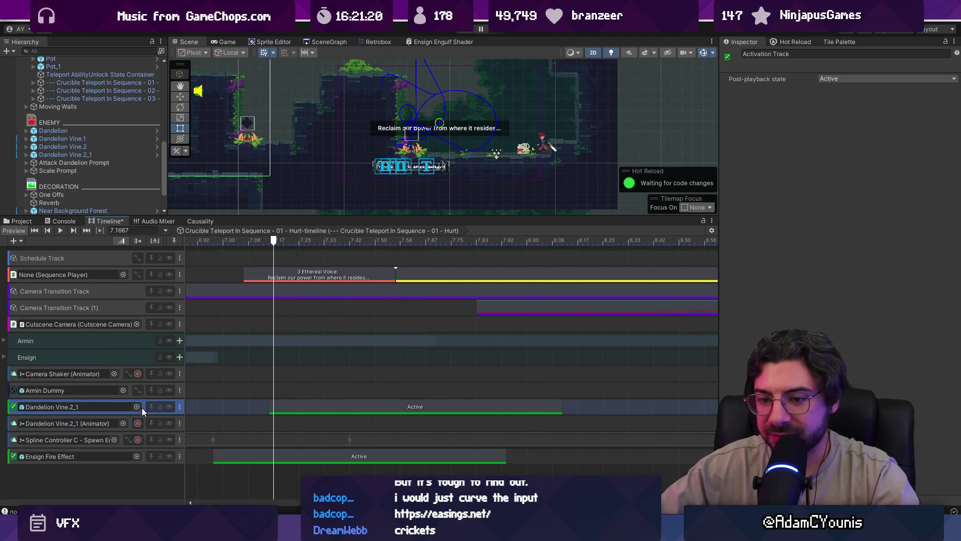
left_click(145, 421, "ctrl")
right_click(130, 420)
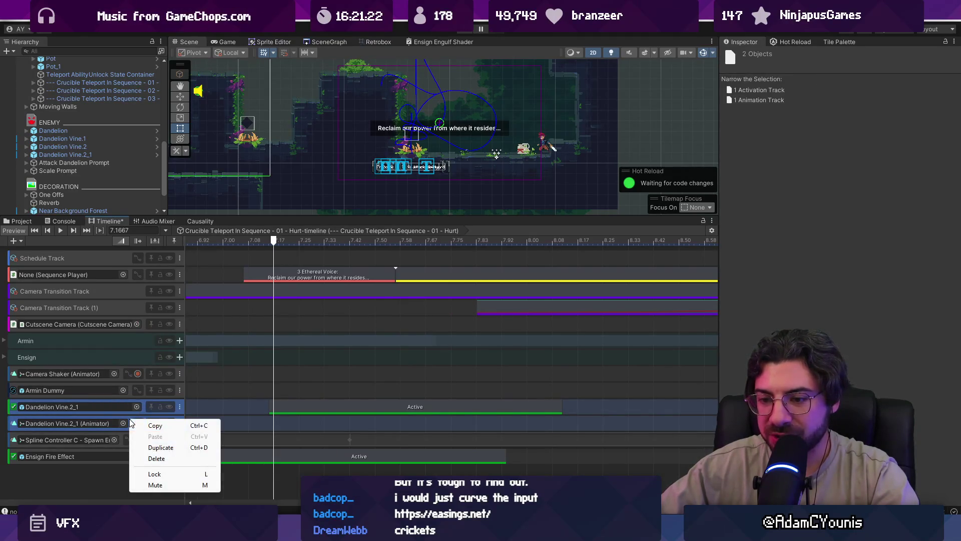
left_click(56, 470)
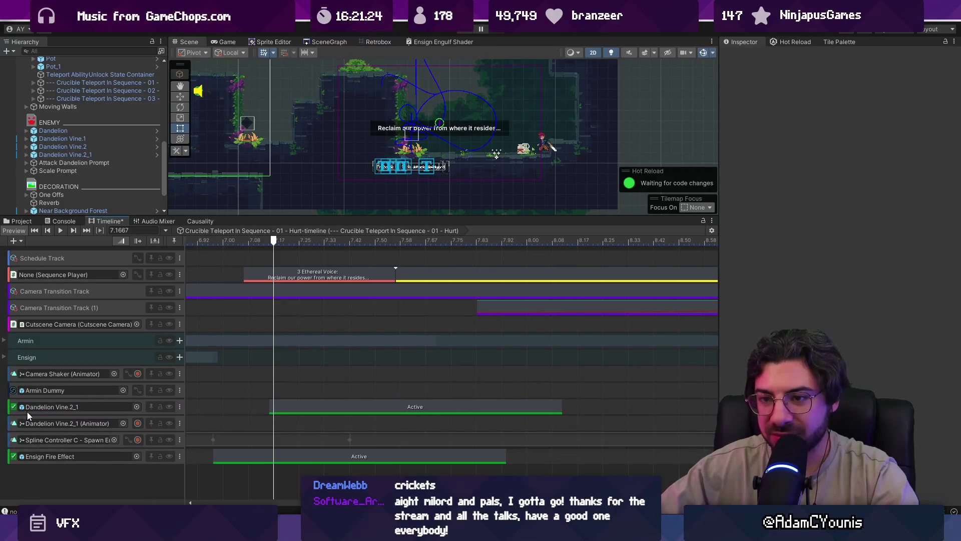
left_click(13, 241)
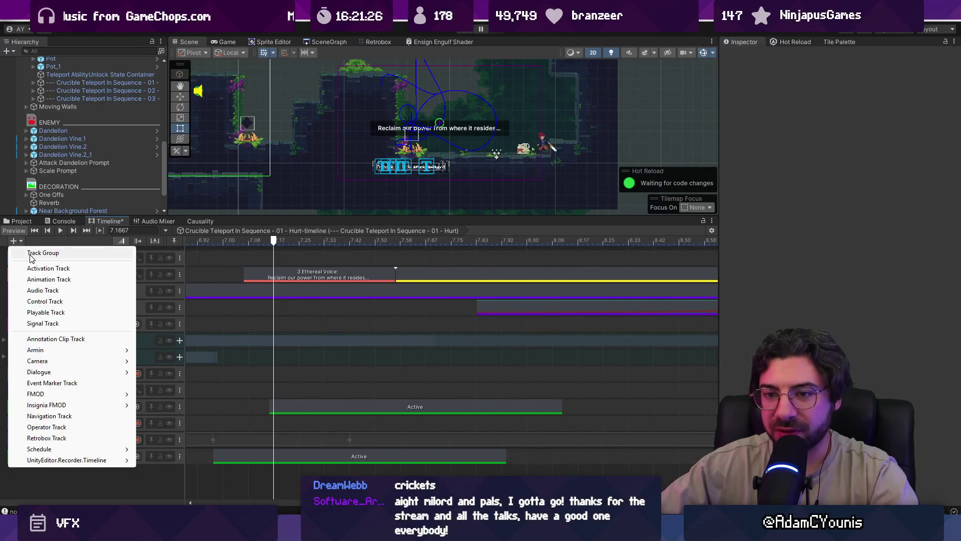
- Add a track group named Dandelion and nest both Dandelion Vine.2_1 tracks in it
left_click(31, 251)
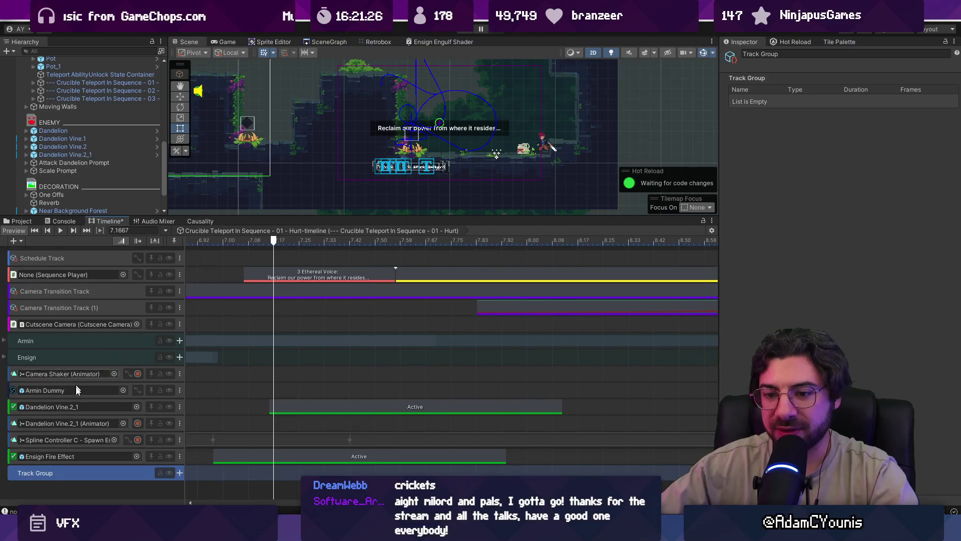
left_click(15, 414)
left_click(17, 421, "ctrl")
left_click_drag(19, 414, 39, 472)
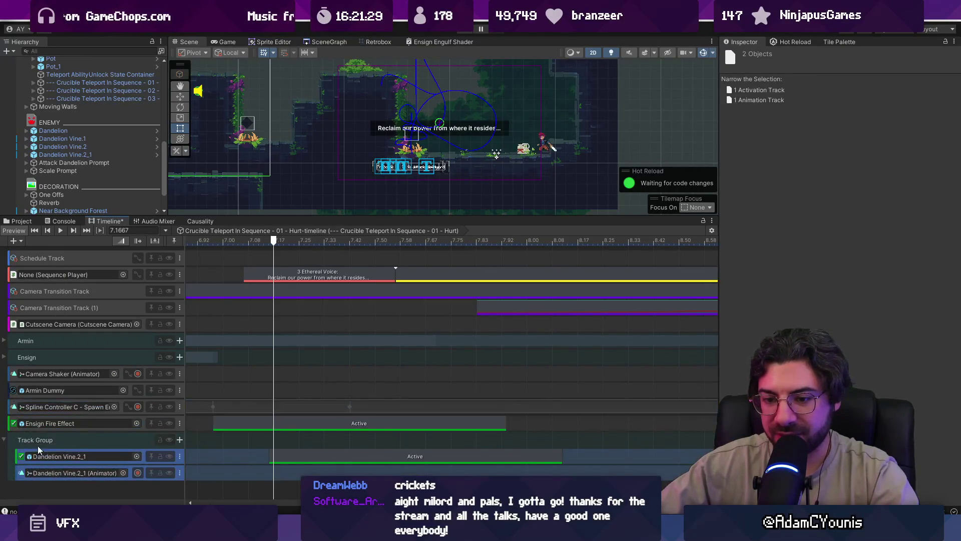
type("Danbdelion")
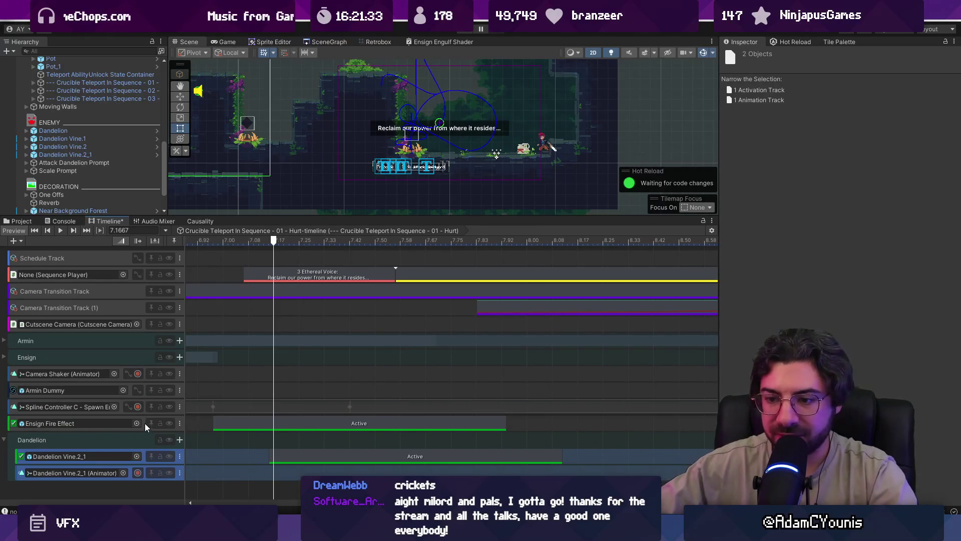
- Move the Ensign Fire Effect track into the Dandelion group and scrub near 7.1 seconds
left_click(146, 423)
left_click_drag(145, 479, 146, 477)
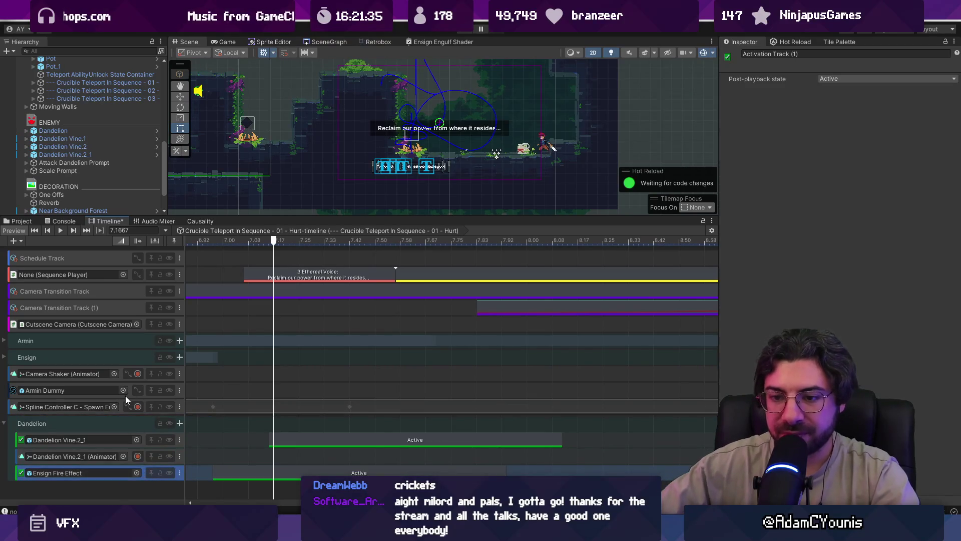
mouse_move(273, 243)
left_mouse_down()
mouse_move(218, 242)
mouse_move(283, 241)
mouse_move(254, 247)
mouse_move(269, 249)
left_mouse_up()
left_click(137, 456)
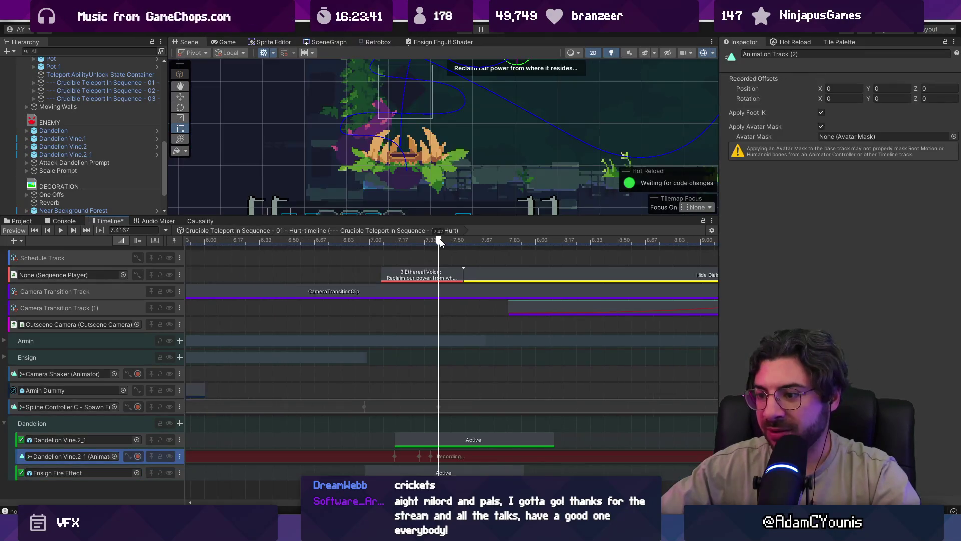
- Reveal the vine track's Scale x, y and z curves and open the Recorded_5 clip
mouse_move(440, 241)
left_mouse_down()
mouse_move(386, 241)
mouse_move(445, 242)
mouse_move(408, 241)
mouse_move(417, 242)
left_mouse_up()
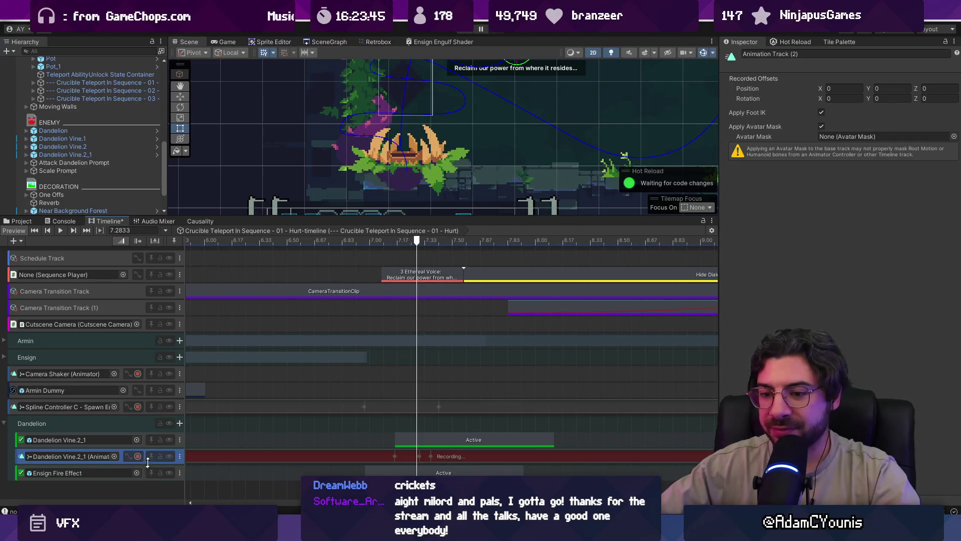
left_click(129, 454)
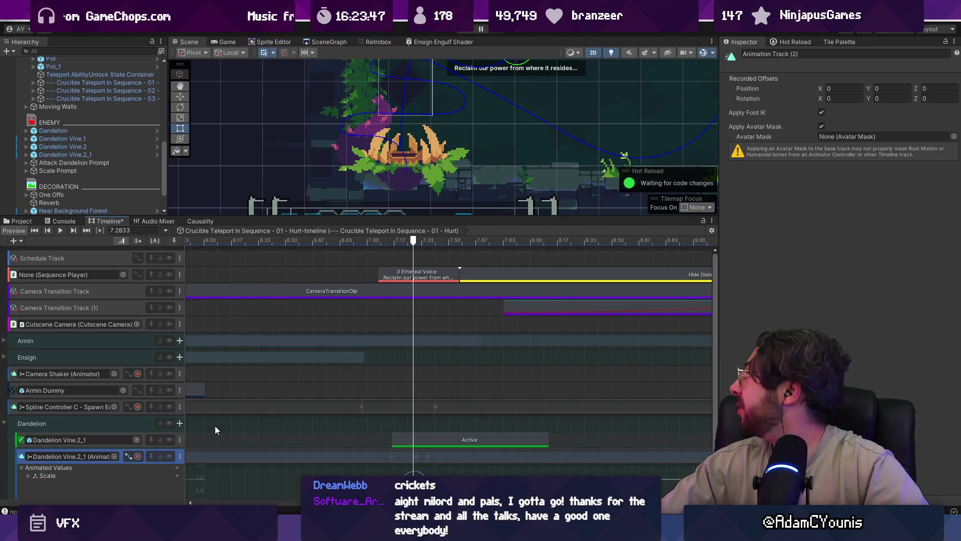
scroll(319, 447, "down", 3)
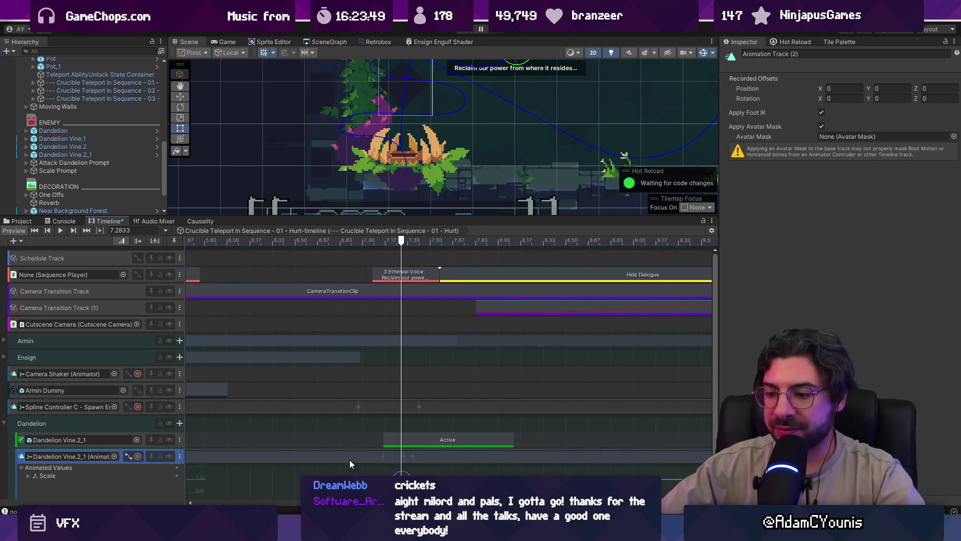
left_click(28, 476)
scroll(65, 484, "down", 1)
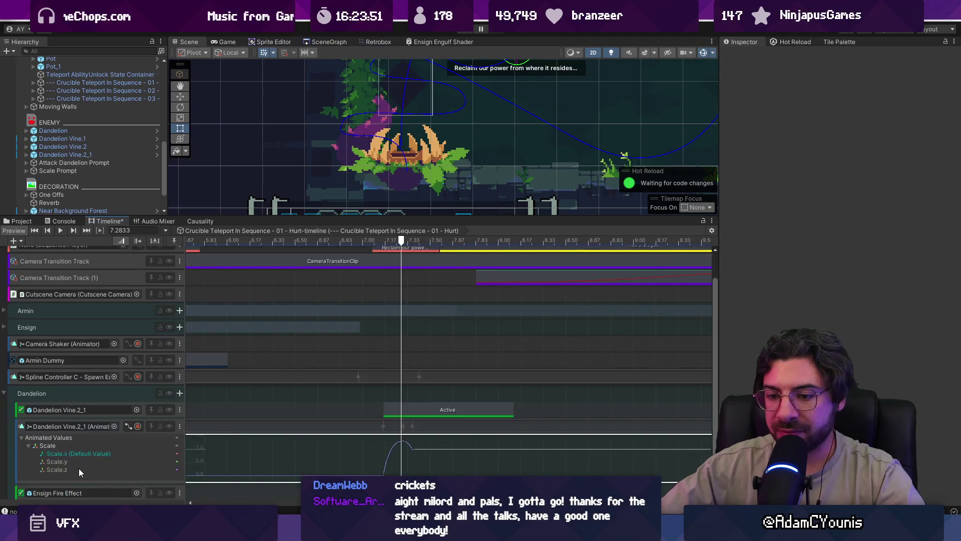
double_click(299, 427)
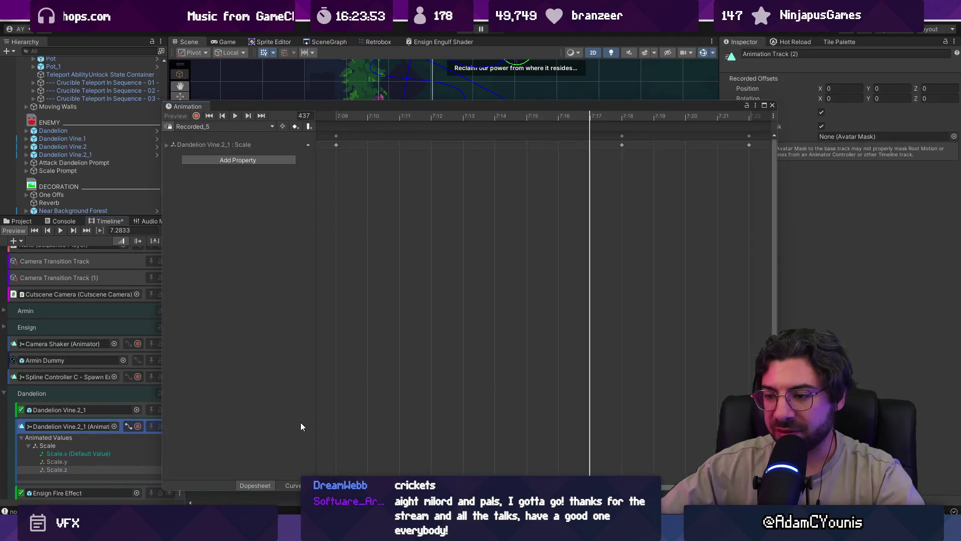
- Expand Scale, jump to the first key at frame 429 and select the Scale.z keys
left_click(165, 145)
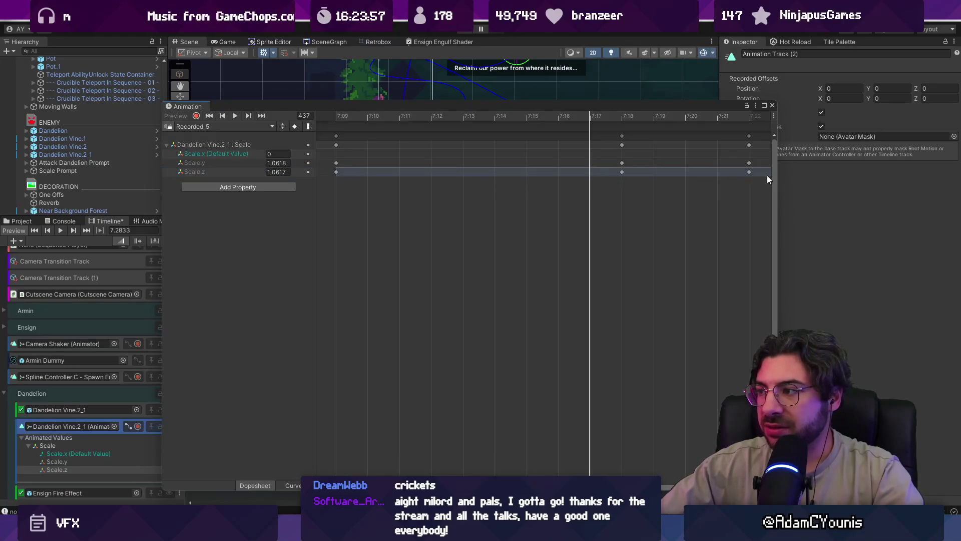
key("ctrl+a")
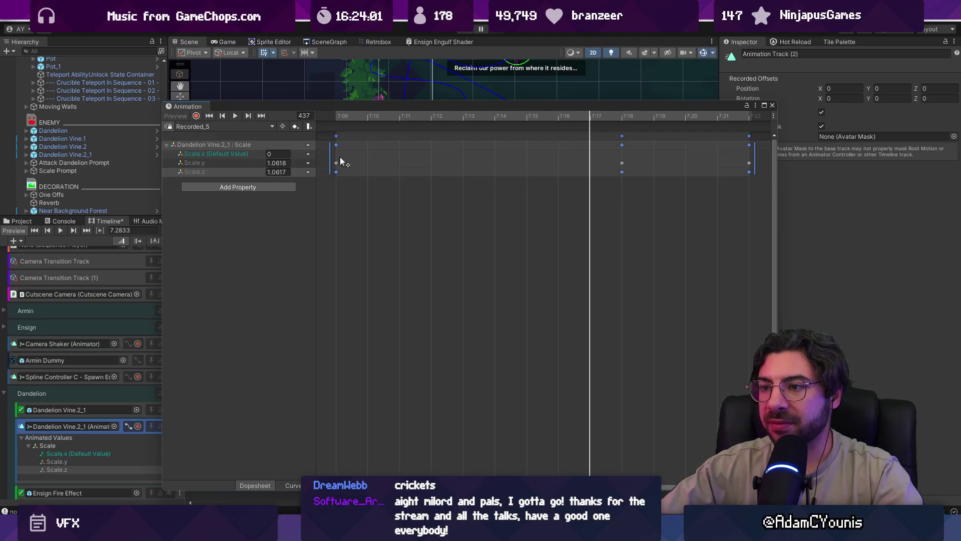
left_click(340, 117)
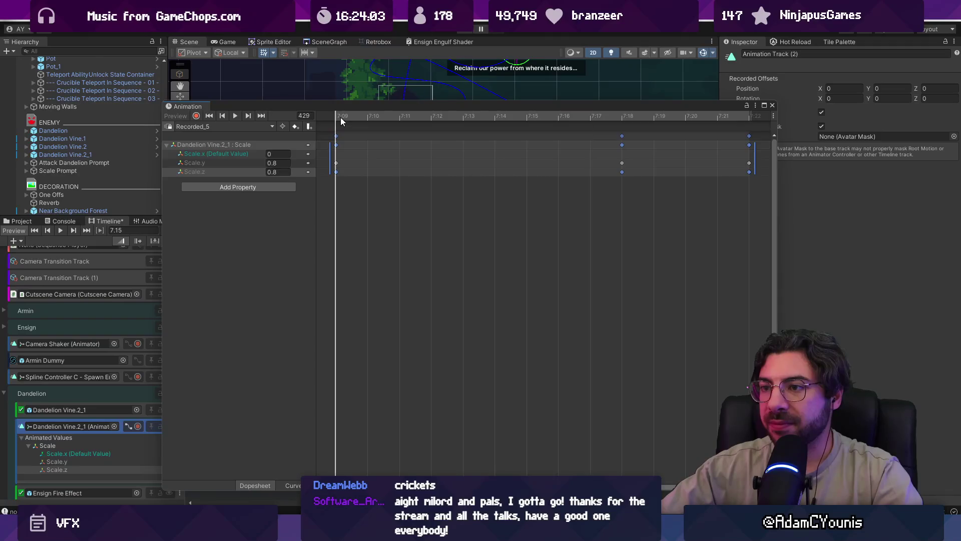
key("Return")
left_click(246, 172)
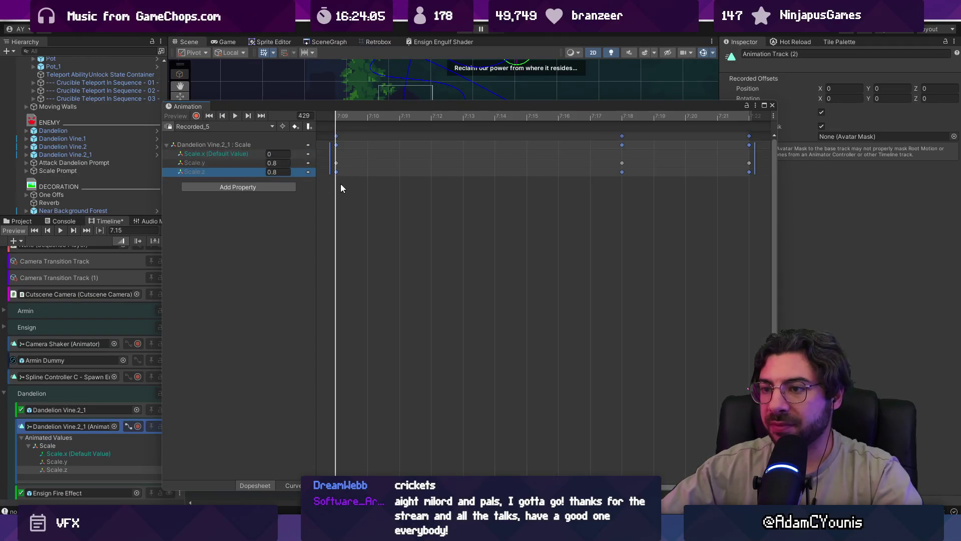
scroll(623, 216, "down", 3)
left_click_drag(729, 183, 262, 175)
scroll(577, 252, "down", 4)
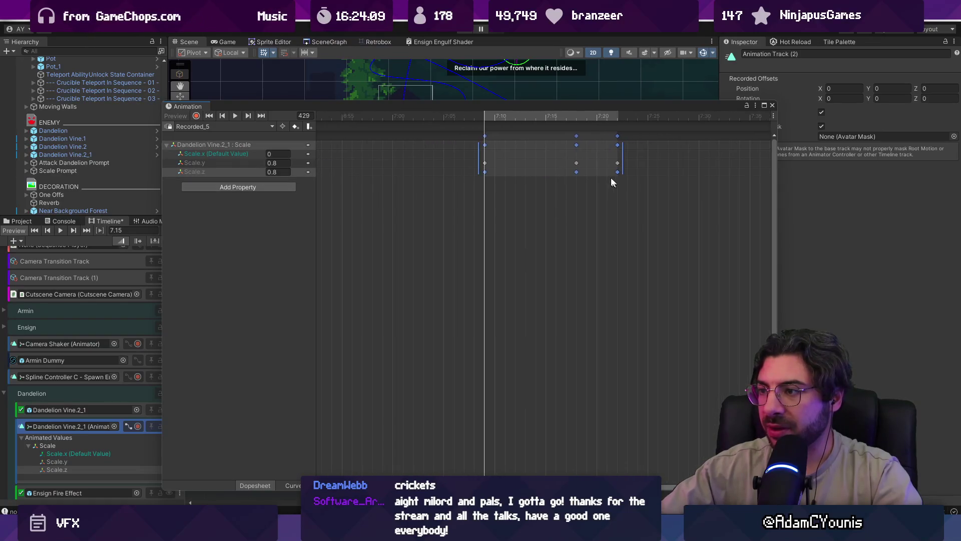
scroll(613, 179, "up", 2)
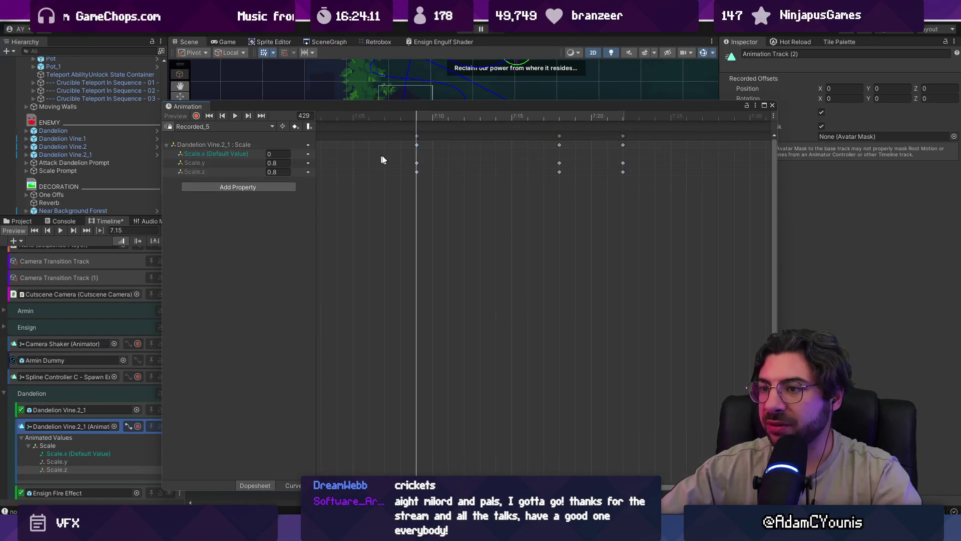
- Inspect the Scale keys at 7:10, then move the Animation window aside
left_click(443, 161)
scroll(445, 165, "up", 2)
left_click(410, 170)
left_click(410, 152)
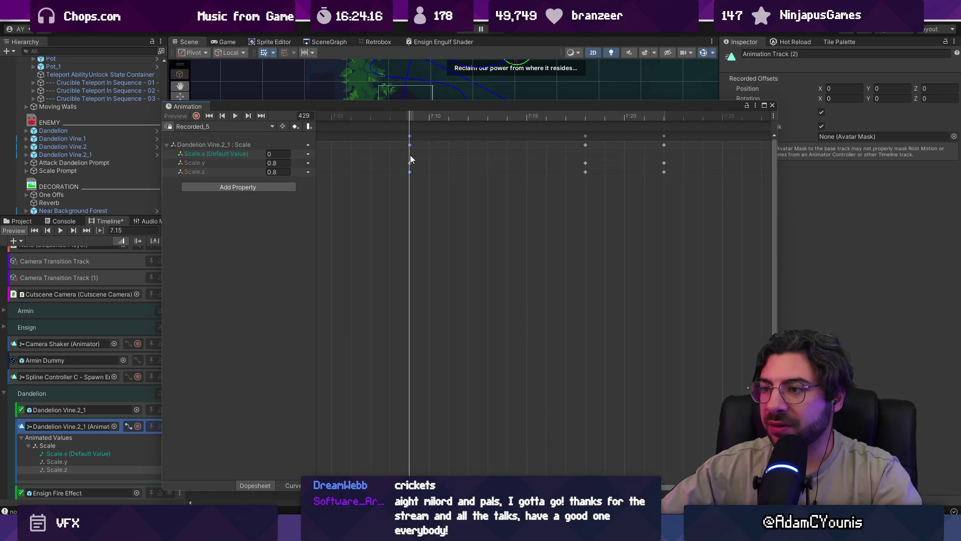
left_click_drag(405, 107, 493, 86)
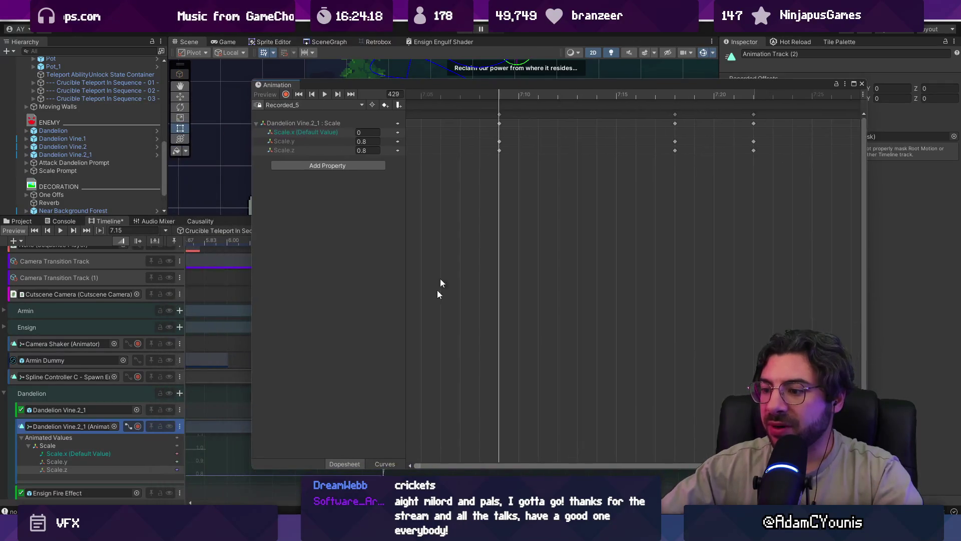
left_click(369, 463)
- Frame the Scale curves and set the Scale.x key value to 0.8
key("f")
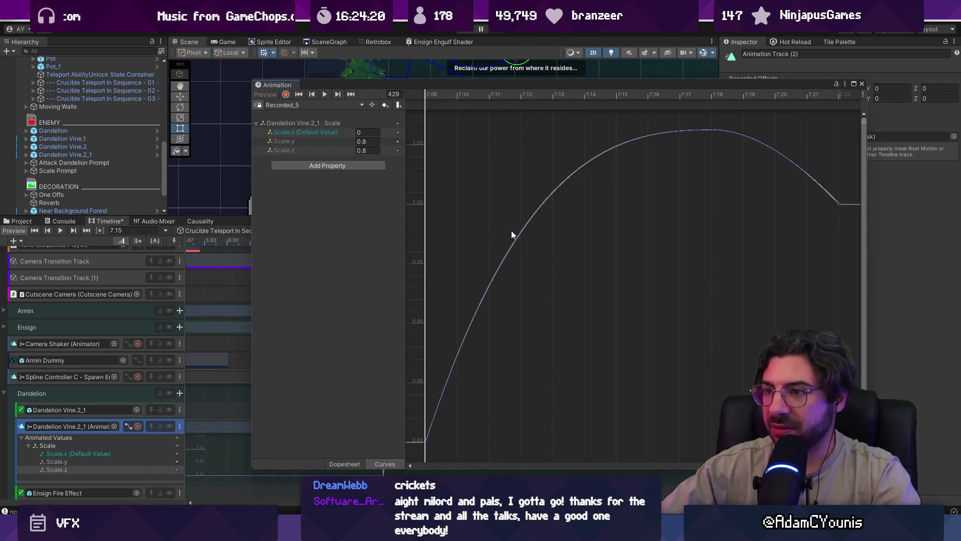
scroll(614, 237, "down", 3)
left_click_drag(754, 175, 419, 436)
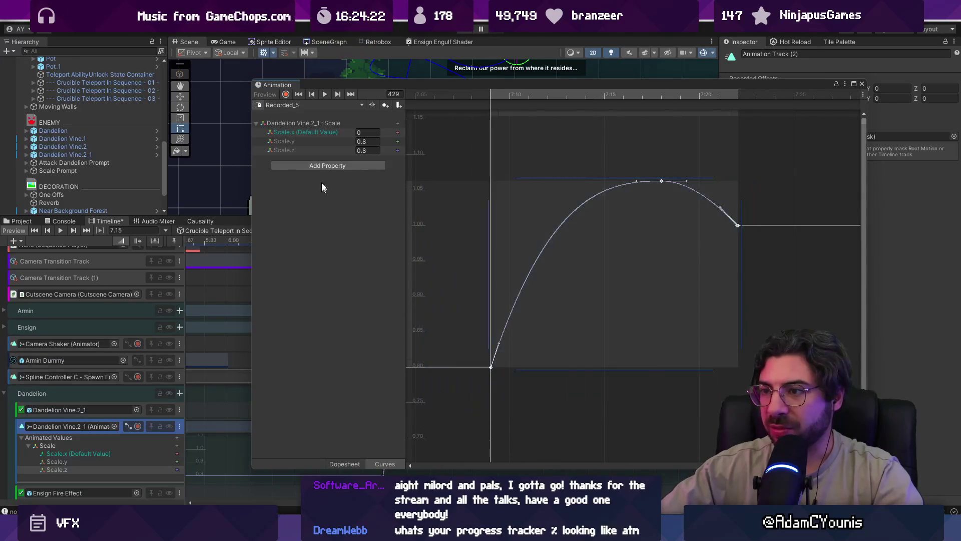
left_click(339, 152)
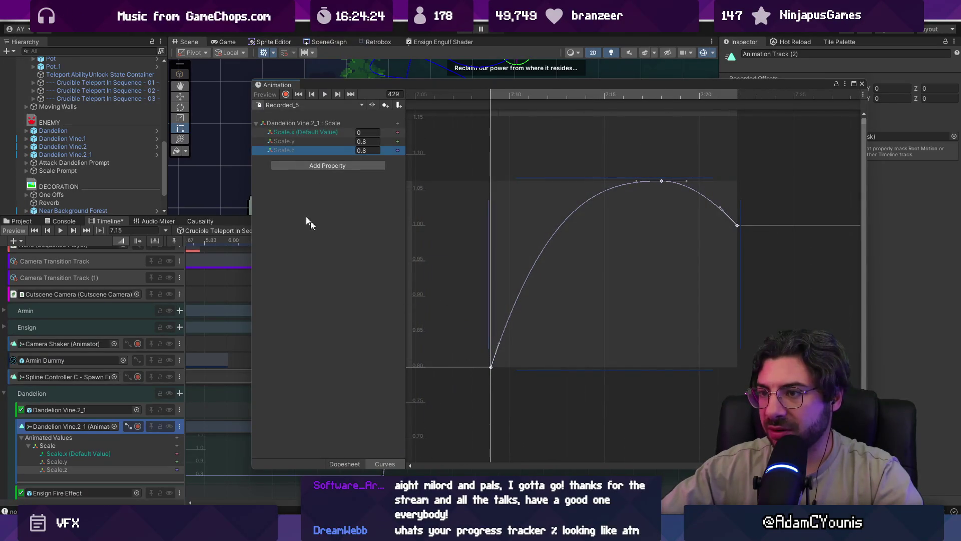
left_click(303, 133)
left_click(368, 133)
type("0.8")
left_click(463, 152)
- Scrub to frame 432 to check the values and undo an accidental Scale deletion
mouse_move(495, 97)
left_mouse_down()
mouse_move(703, 101)
mouse_move(547, 100)
left_mouse_up()
left_click(297, 151)
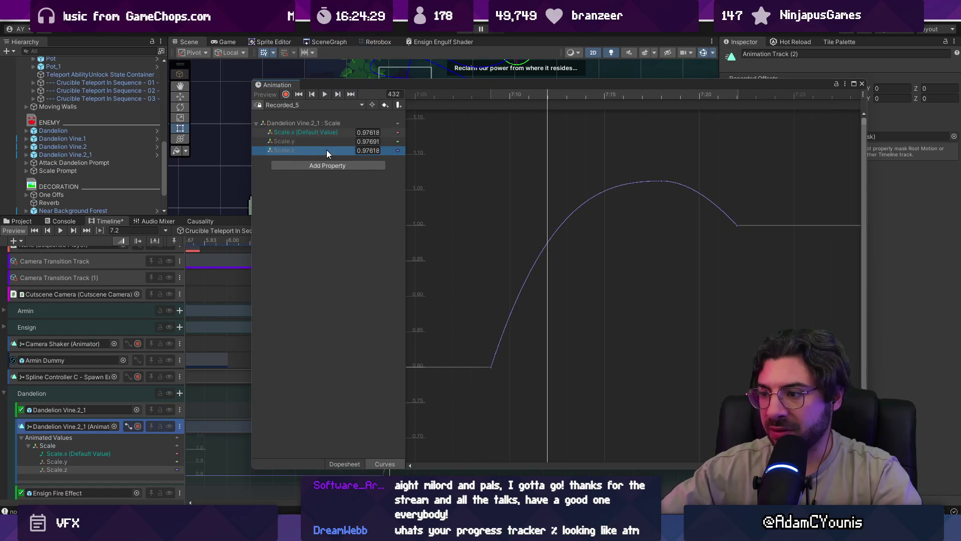
key("Delete")
key("ctrl+z")
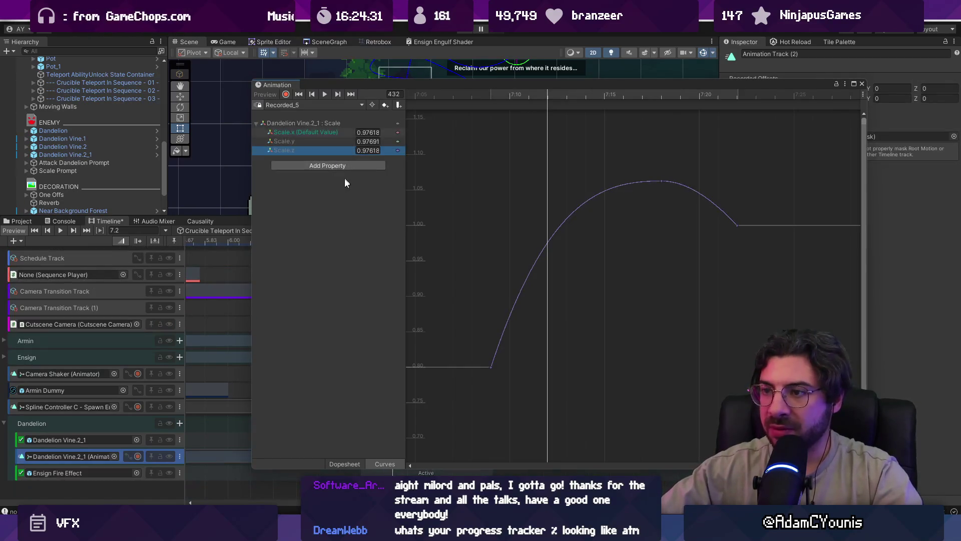
left_click(345, 463)
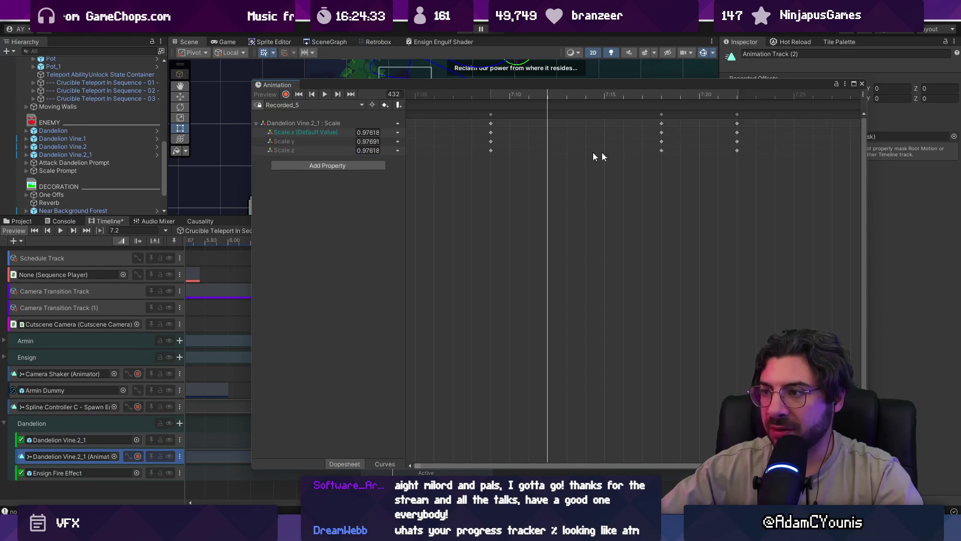
- Delete the Scale.z keyframes, close the Animation window and scrub the timeline back to 7.1167
left_click_drag(760, 146, 406, 161)
key("Delete")
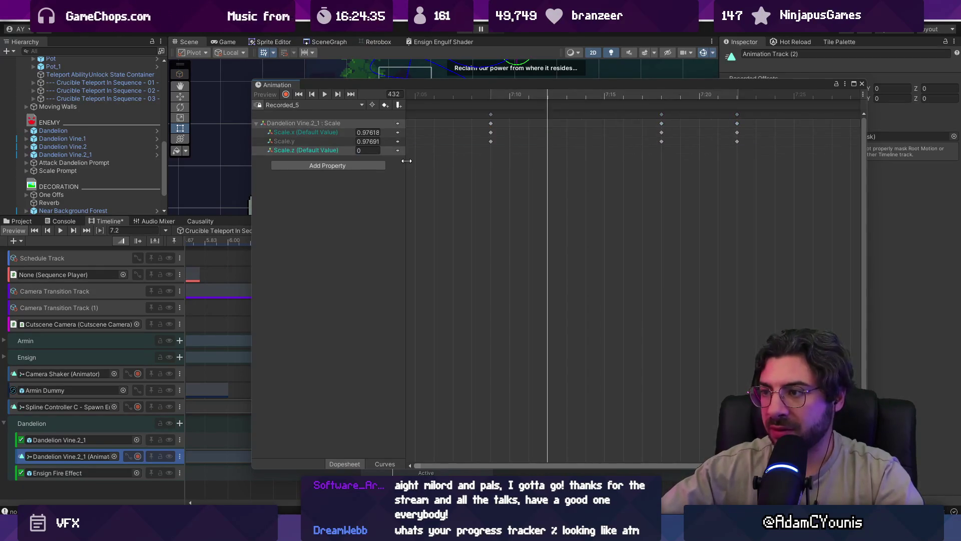
right_click(317, 132)
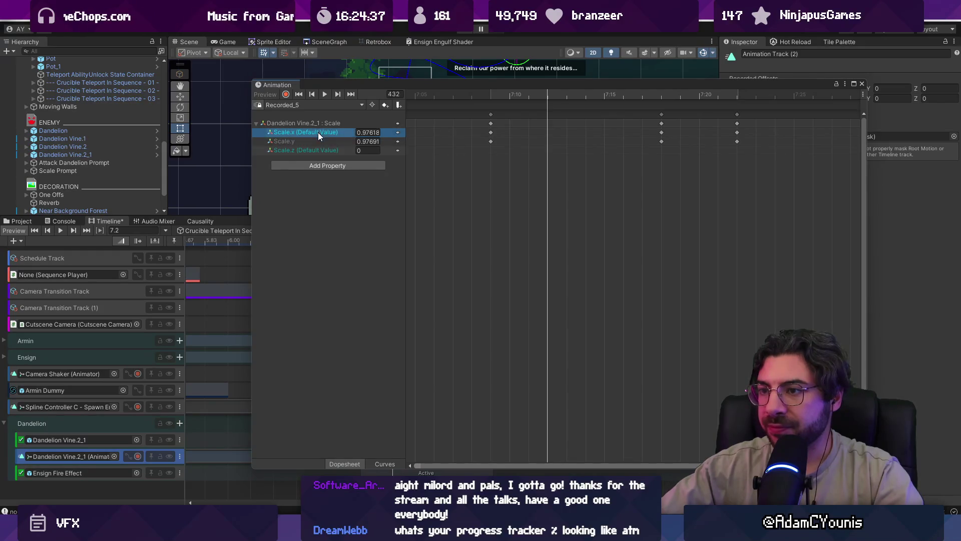
left_click(330, 138)
key("ctrl+z")
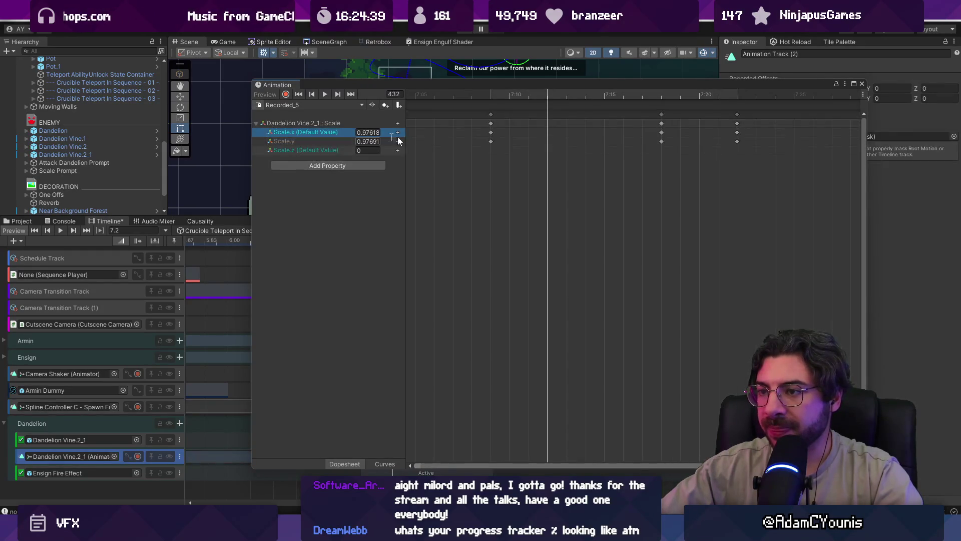
left_click_drag(490, 96, 767, 92)
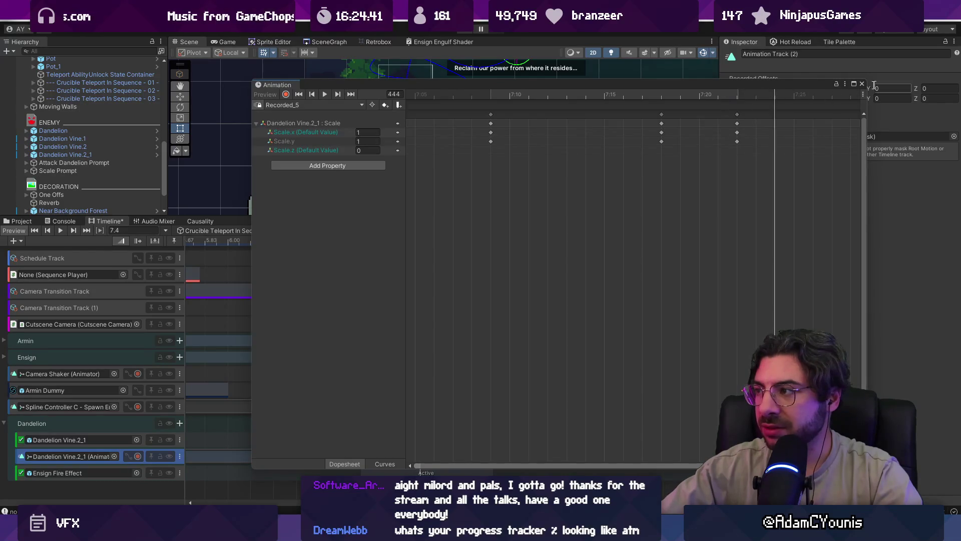
left_click(862, 84)
mouse_move(410, 242)
left_mouse_down()
mouse_move(285, 244)
mouse_move(433, 244)
mouse_move(326, 251)
mouse_move(434, 258)
left_mouse_up()
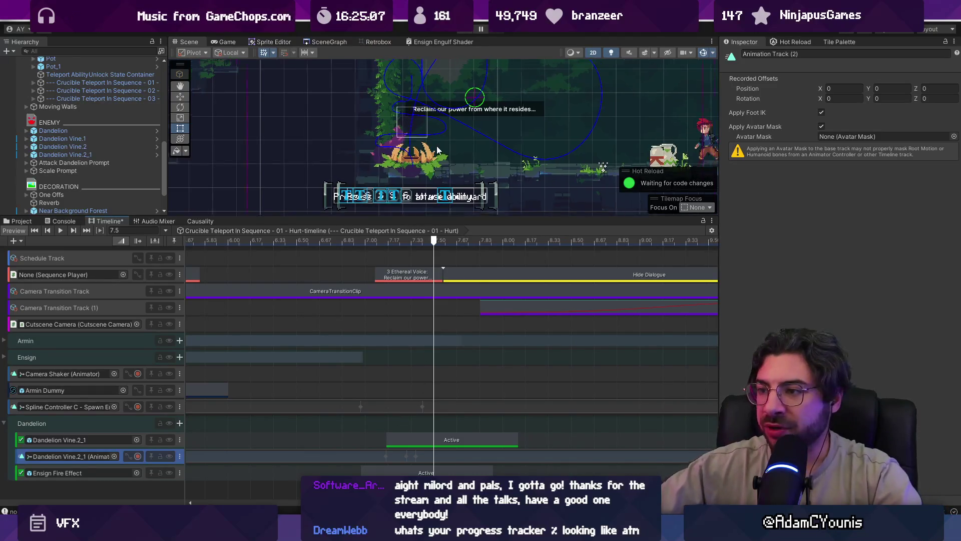
- Enlarge the Scene view, select Crucible Teleport In Sequence - 01 and start Play mode
left_click_drag(432, 218, 434, 238)
scroll(412, 353, "down", 4)
left_click_drag(258, 242, 303, 336)
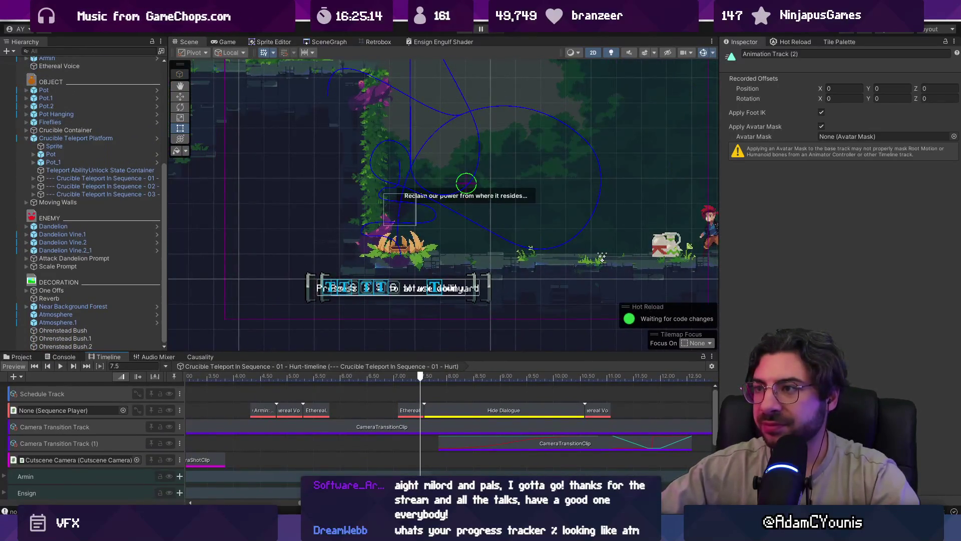
left_click(84, 178)
left_click(459, 31)
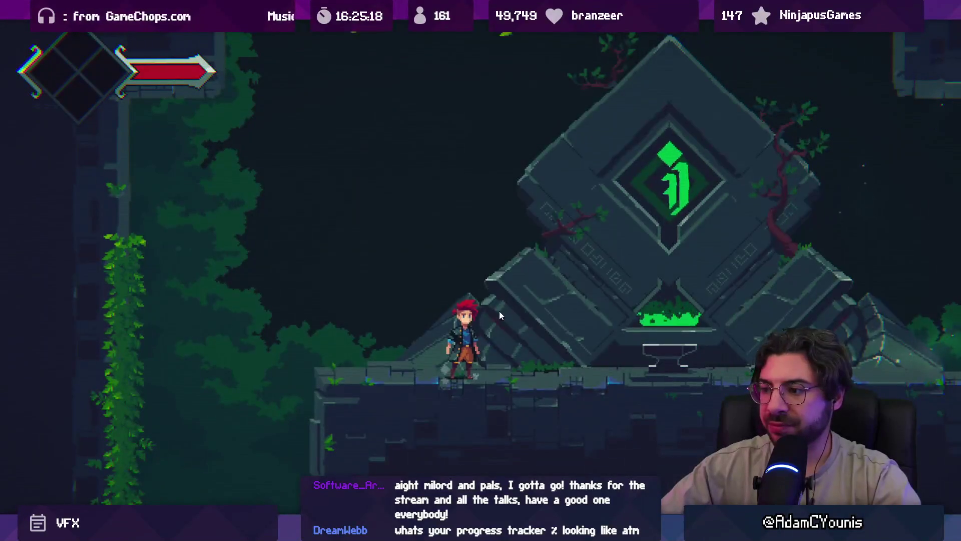
key("ctrl+1")
key("ctrl+2")
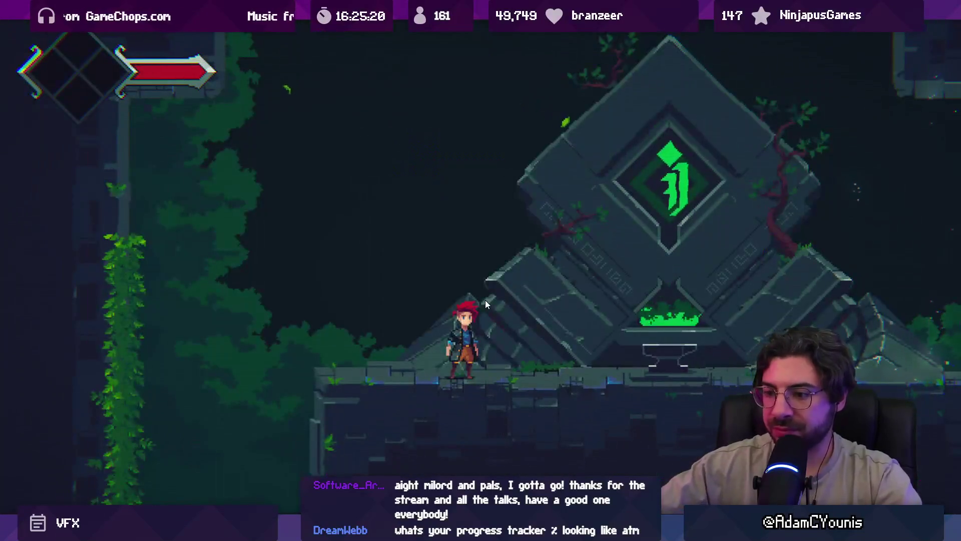
key("shift+space")
- Trigger the teleport-in Hurt sequence from the quest overview, then stop the game
left_click(197, 355)
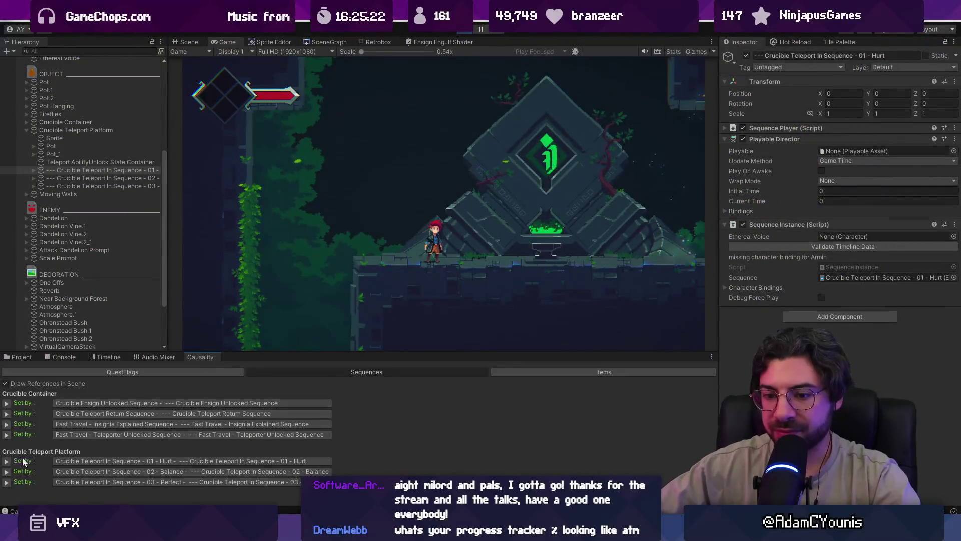
left_click(26, 460)
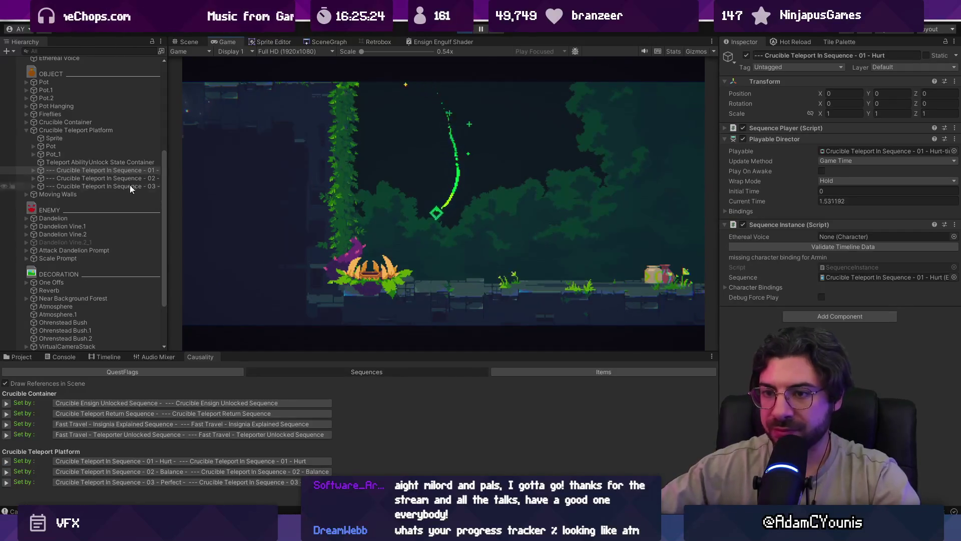
left_click(100, 146)
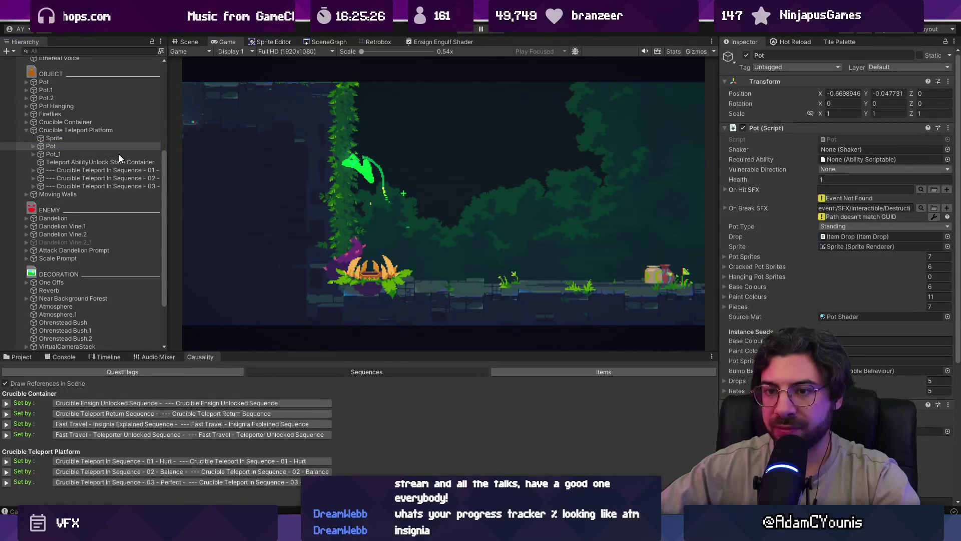
key("ctrl+p")
- Replay the sequence full-window through the Ethereal Voice dialogue, then exit Play mode
left_click(85, 148)
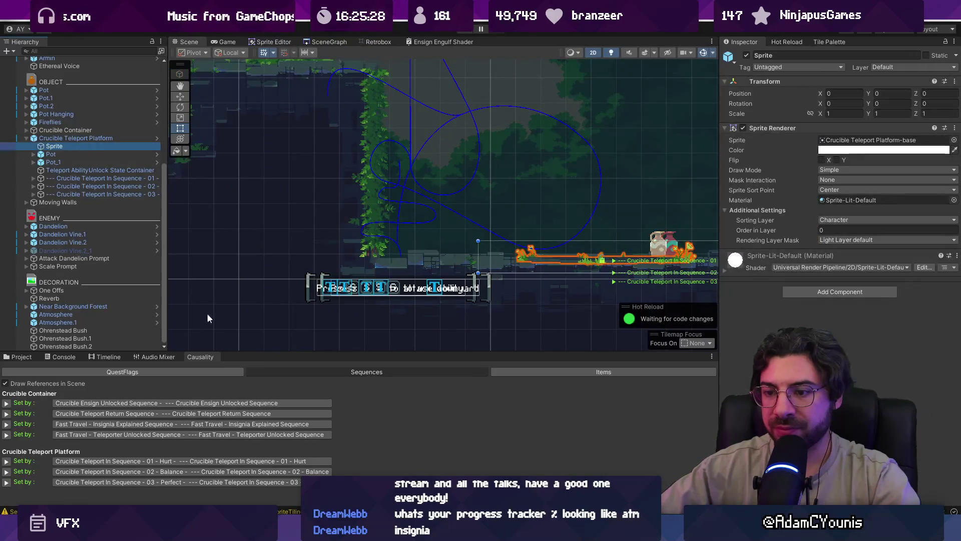
left_click(10, 462)
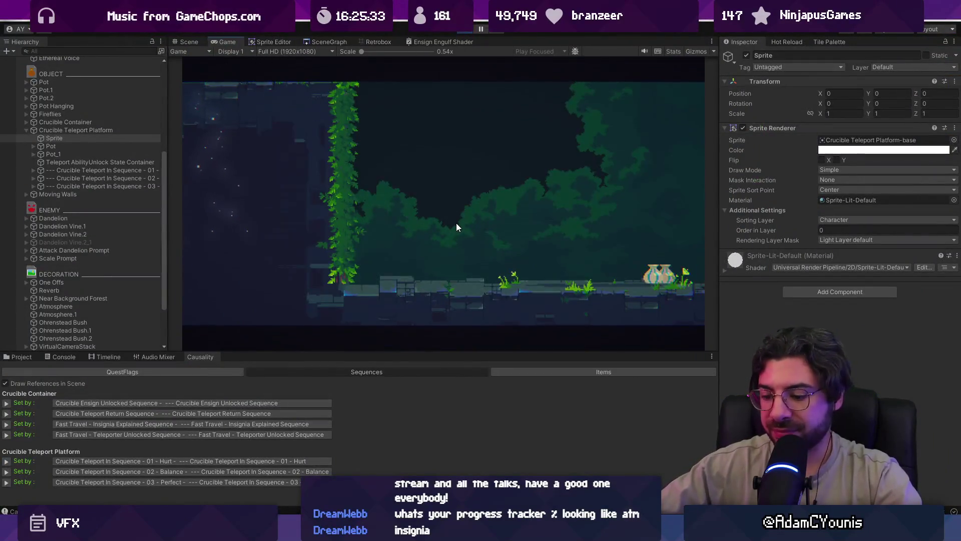
key("shift+space")
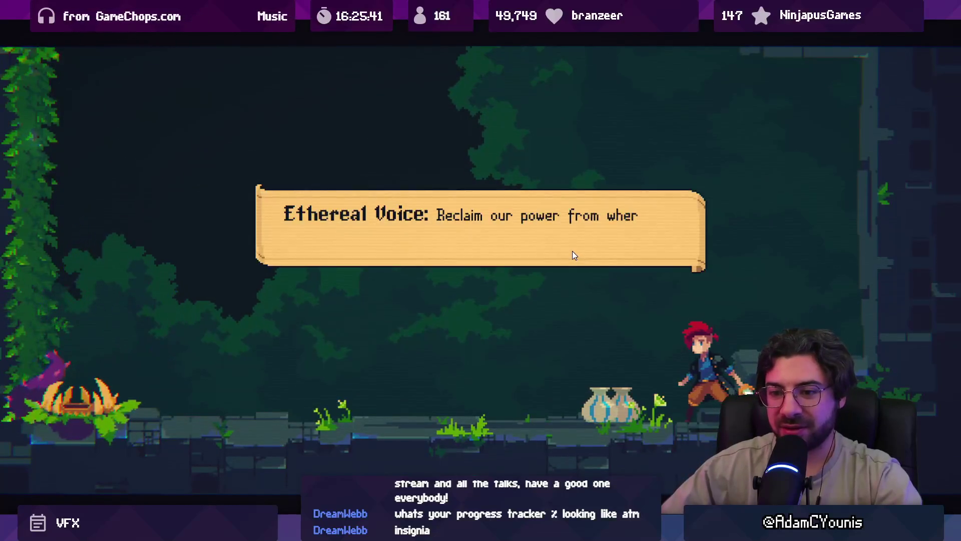
key("shift+space")
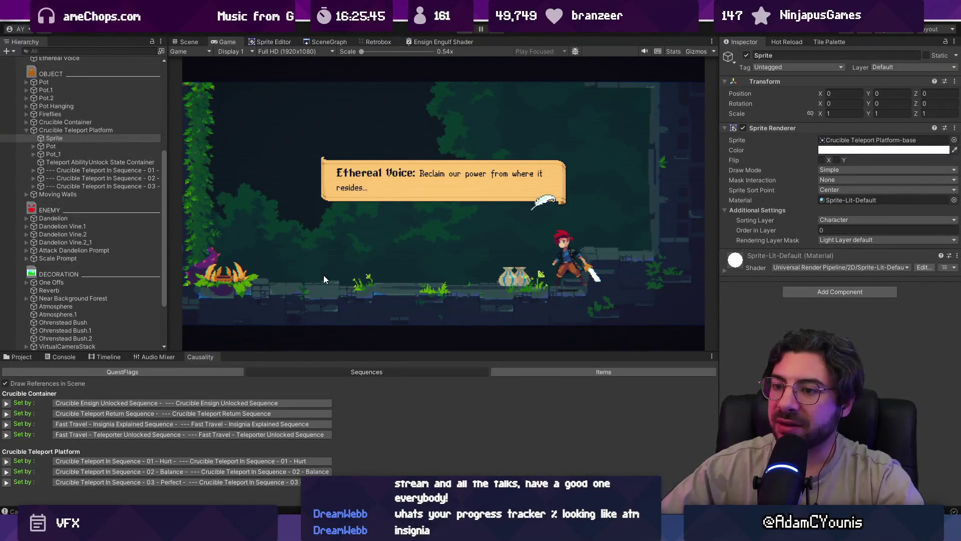
key("ctrl+p")
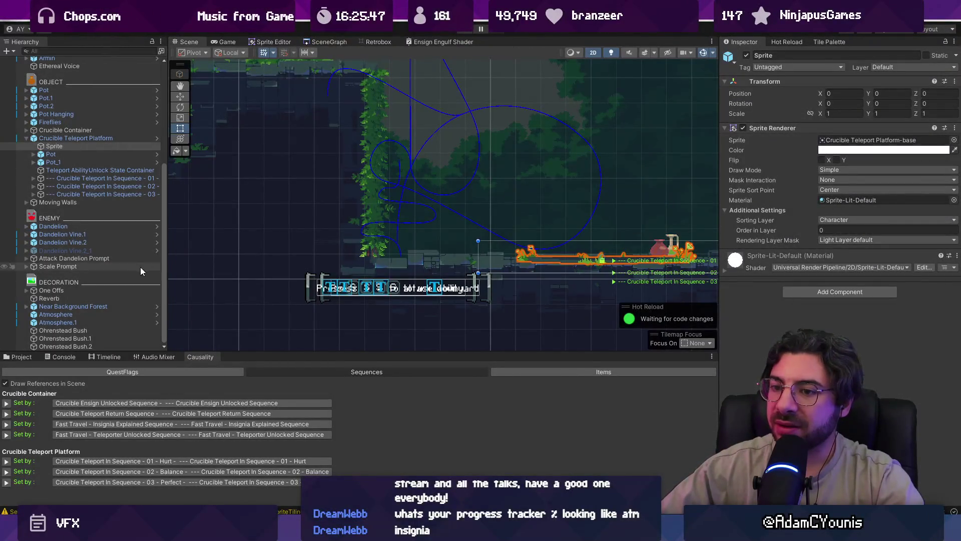
- Show the Timeline editor, select Crucible Teleport In Sequence - 01 and drag the divider up to enlarge it
left_click(114, 356)
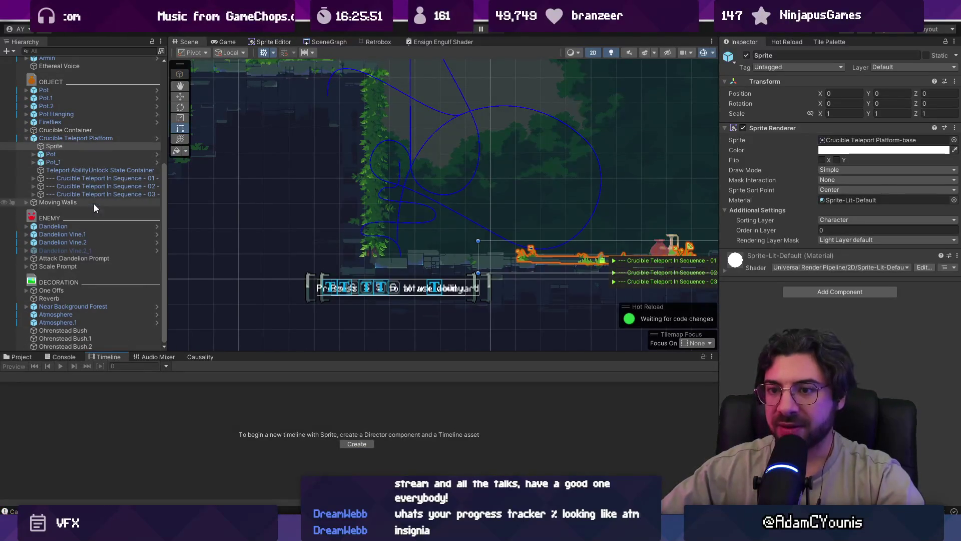
left_click(94, 224)
left_click(107, 169)
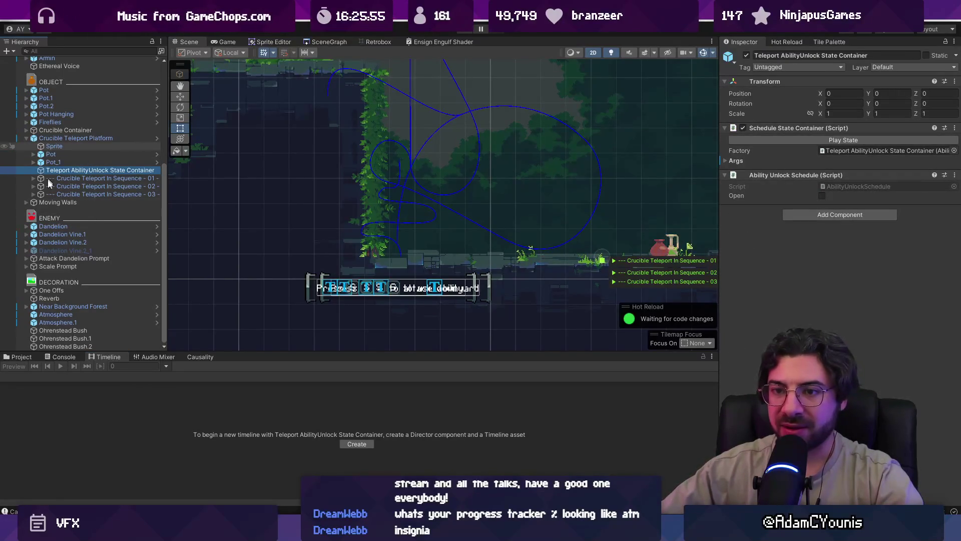
left_click(26, 226)
left_click(53, 227)
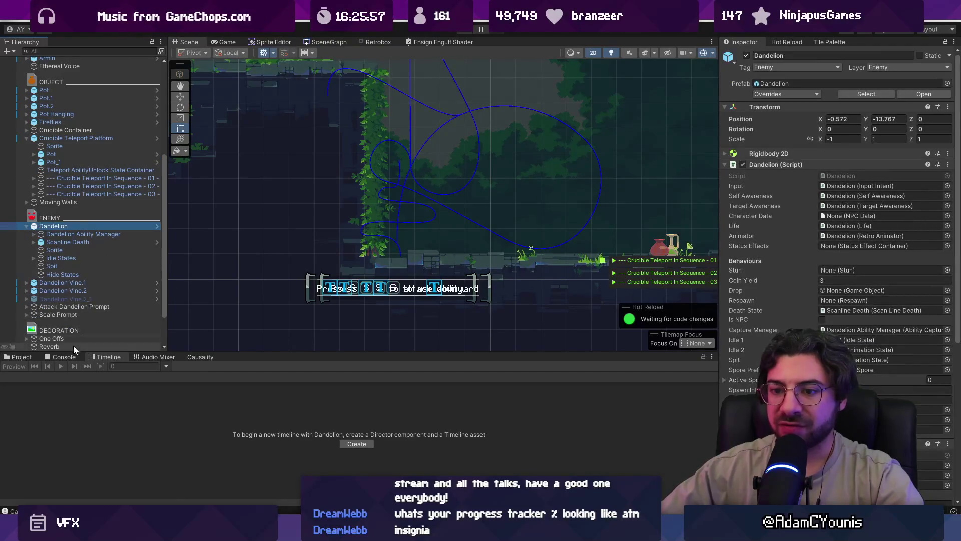
left_click(81, 180)
left_click_drag(323, 352, 330, 194)
left_click(342, 429)
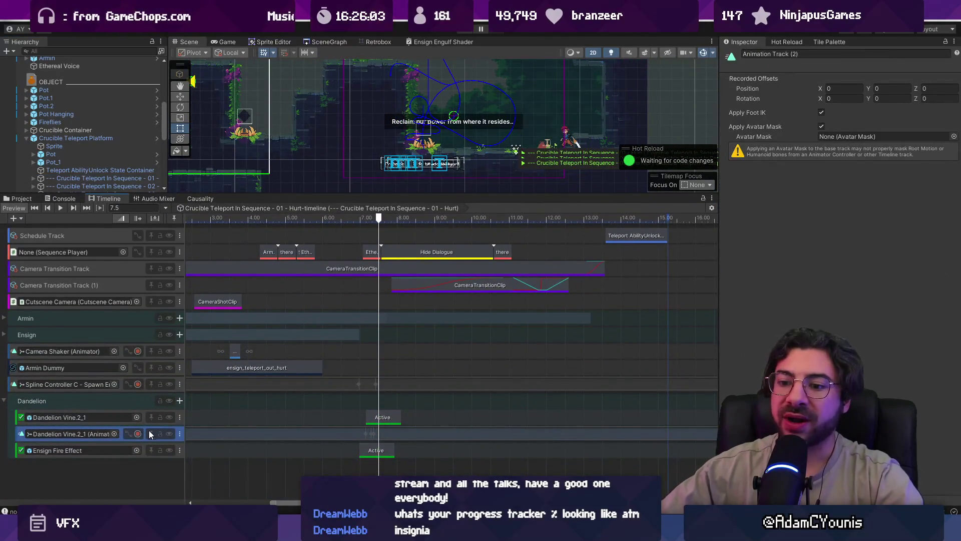
- Open Dandelion Vine.2_1's Recorded_5 clip, expand Scale into x, y, z and widen the property column
double_click(226, 433)
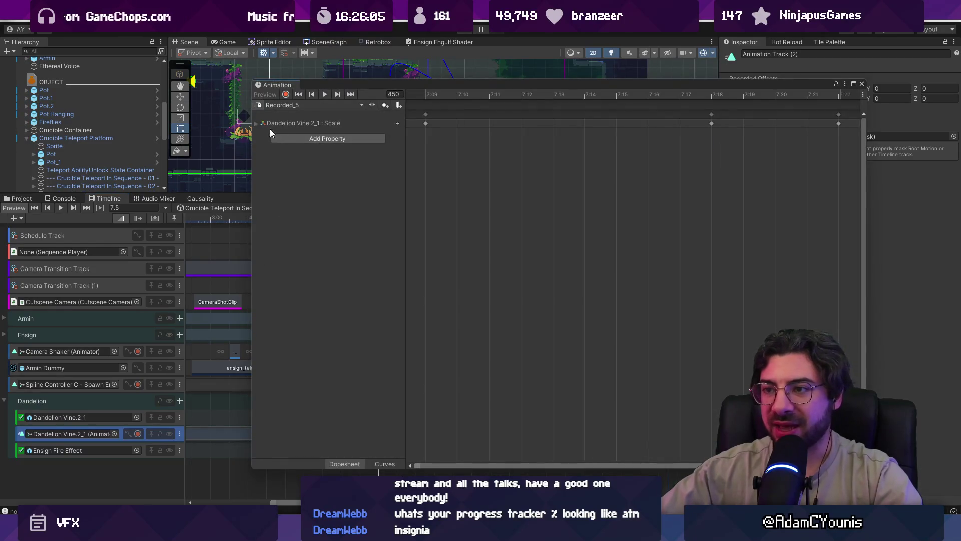
left_click(287, 124)
left_click(255, 124)
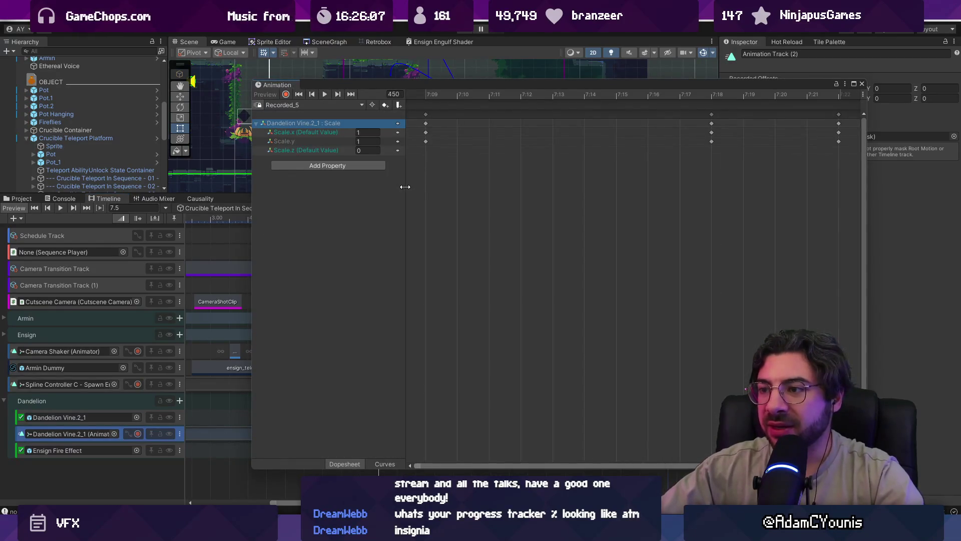
left_click_drag(405, 187, 519, 187)
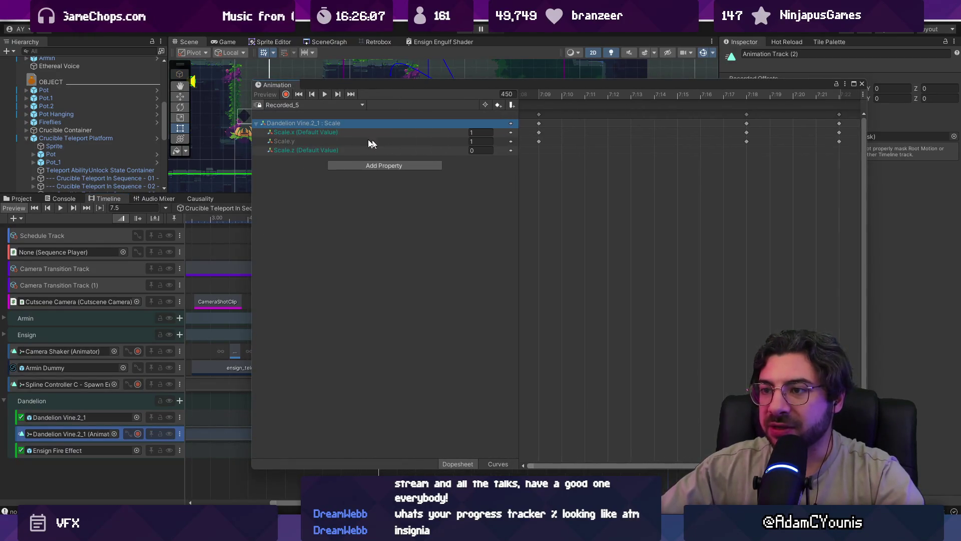
right_click(310, 122)
key("Escape")
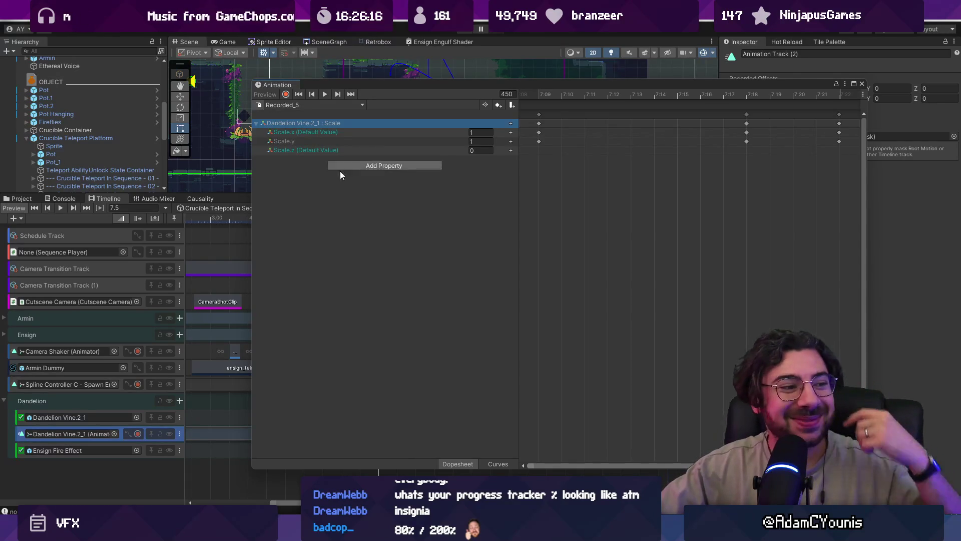
left_click(408, 165)
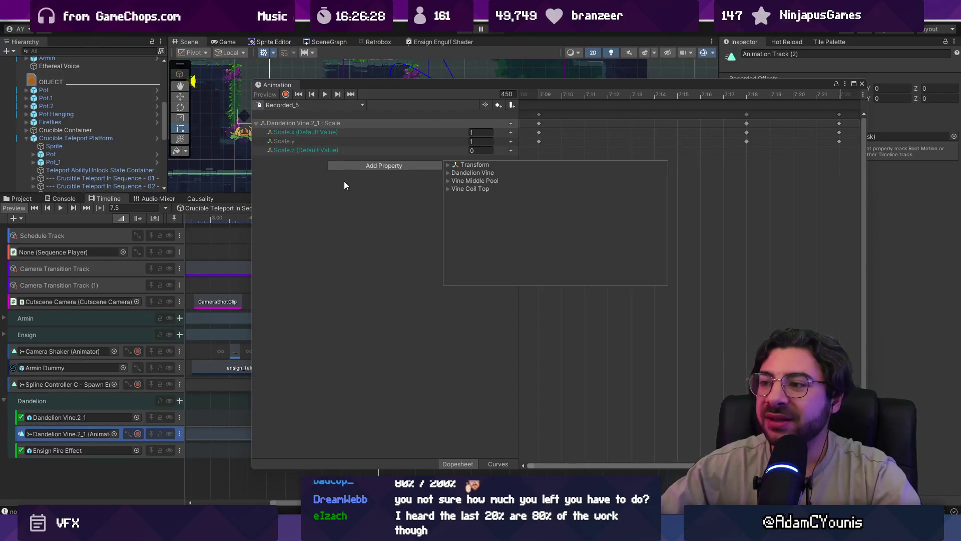
- Browse the Add Property list and expand Dandelion Vine.2_1's children in the hierarchy
left_click(448, 165)
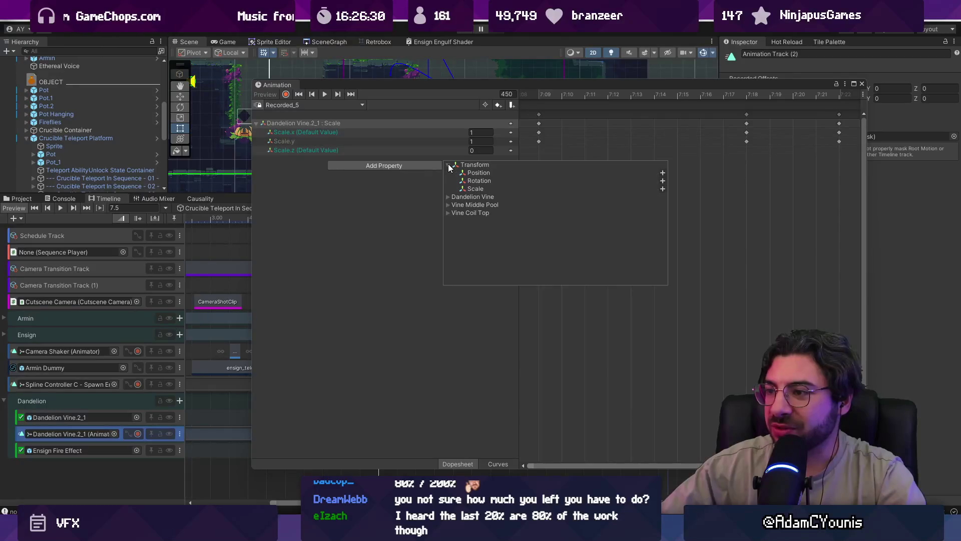
left_click(448, 197)
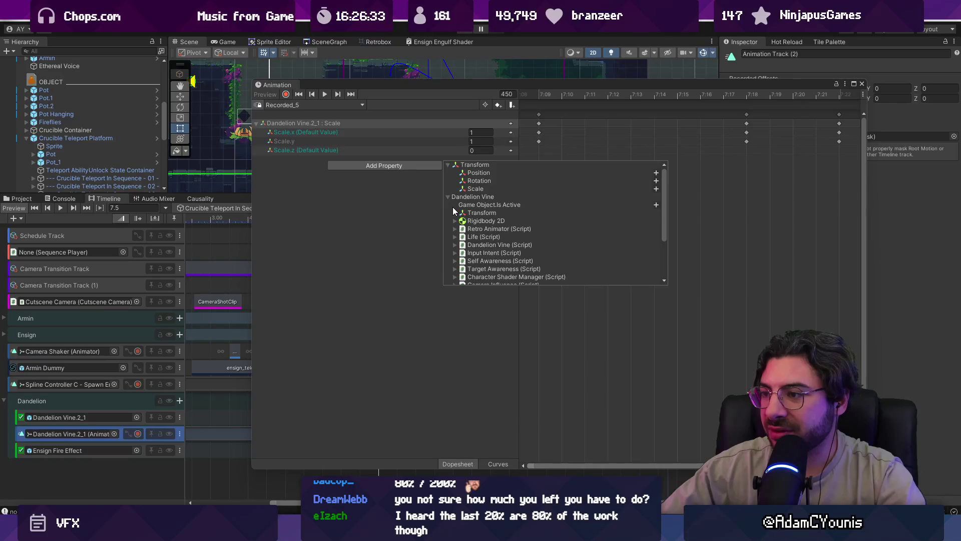
scroll(453, 207, "down", 2)
left_click(454, 182)
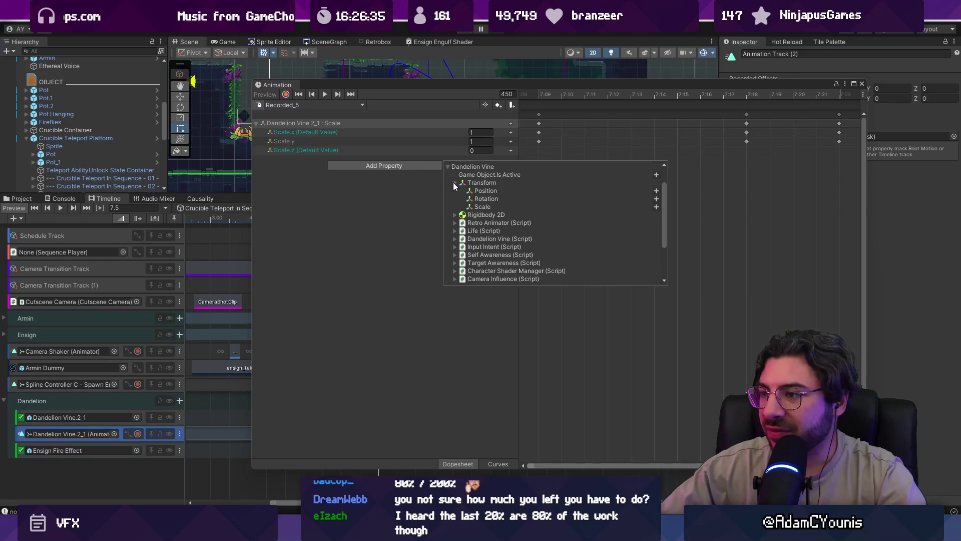
scroll(461, 191, "up", 2)
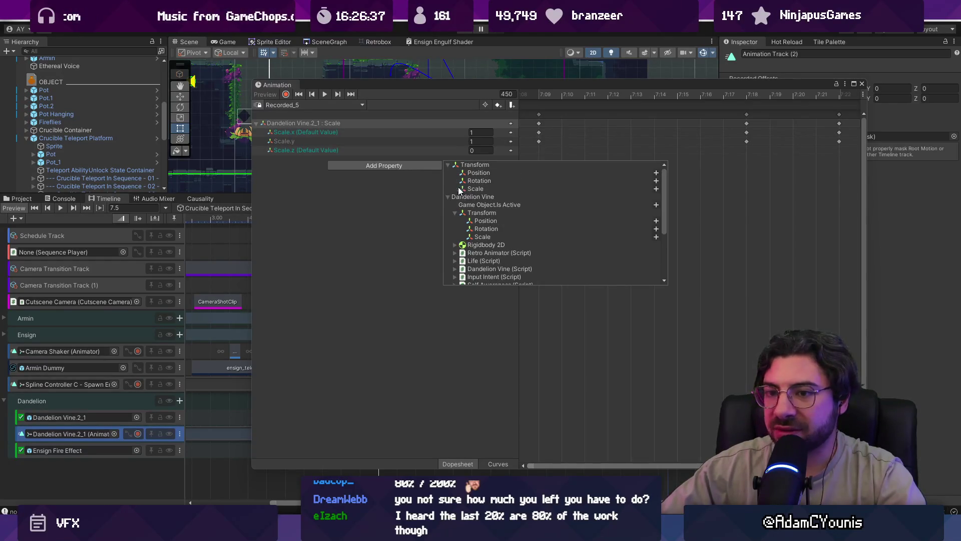
scroll(115, 167, "down", 4)
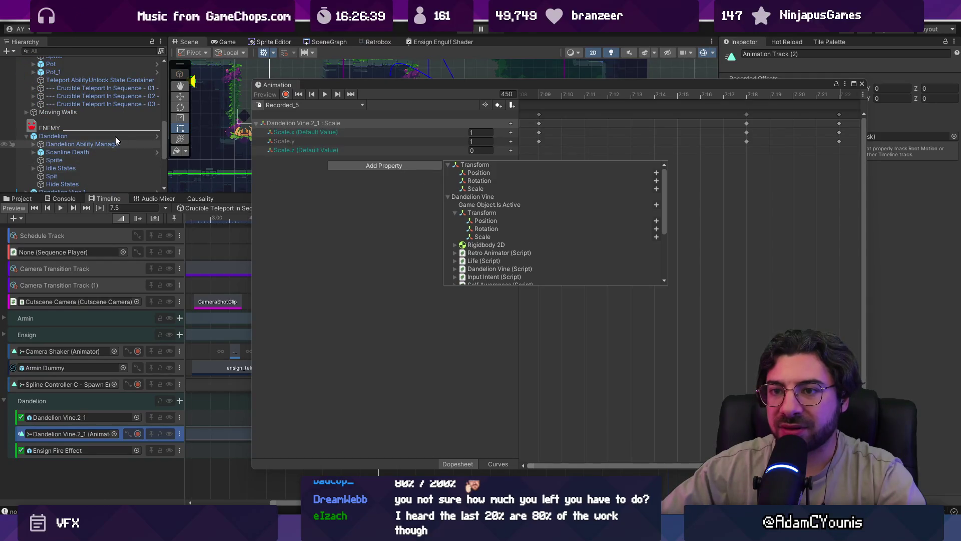
scroll(124, 140, "down", 2)
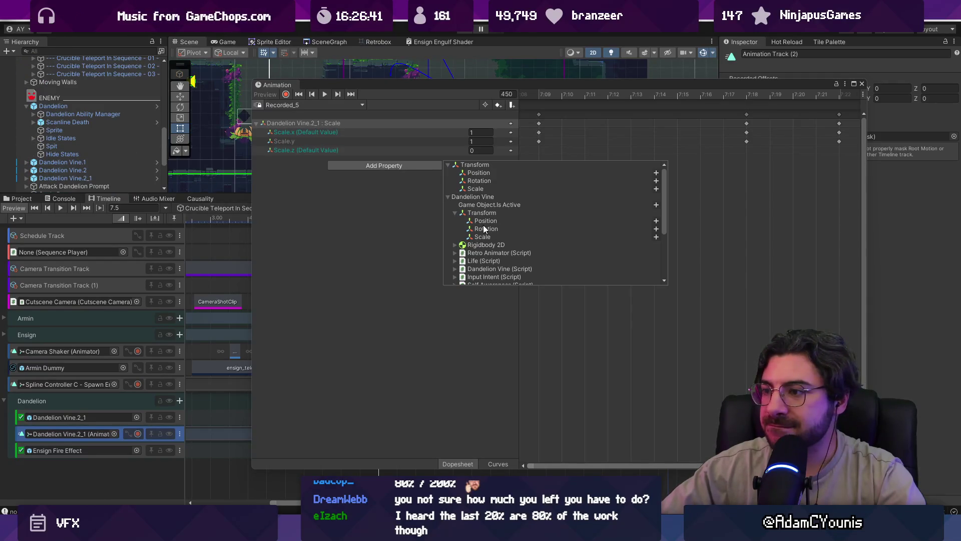
left_click(27, 178)
scroll(45, 175, "down", 4)
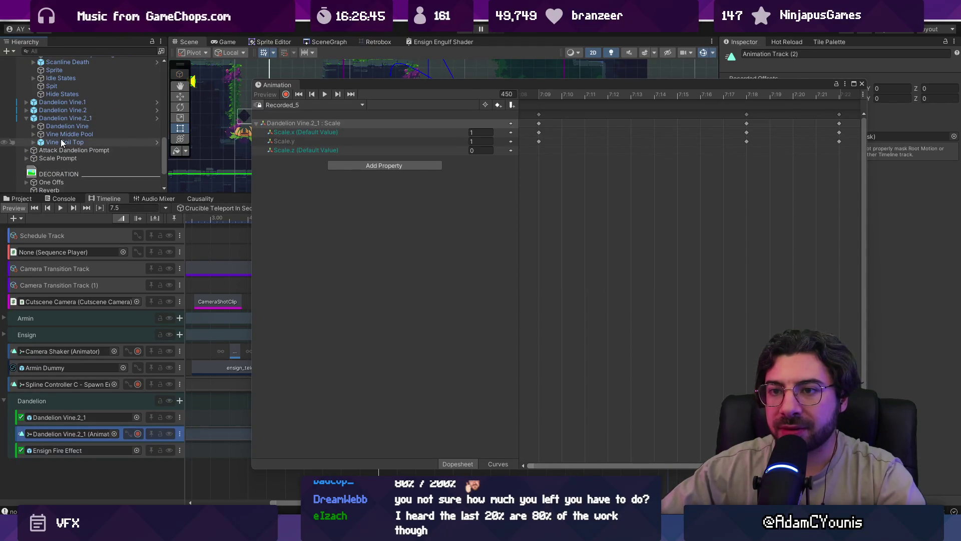
- Add the Sprite child's Transform Scale track to Recorded_5 and box-select the Scale keyframes
left_click(378, 166)
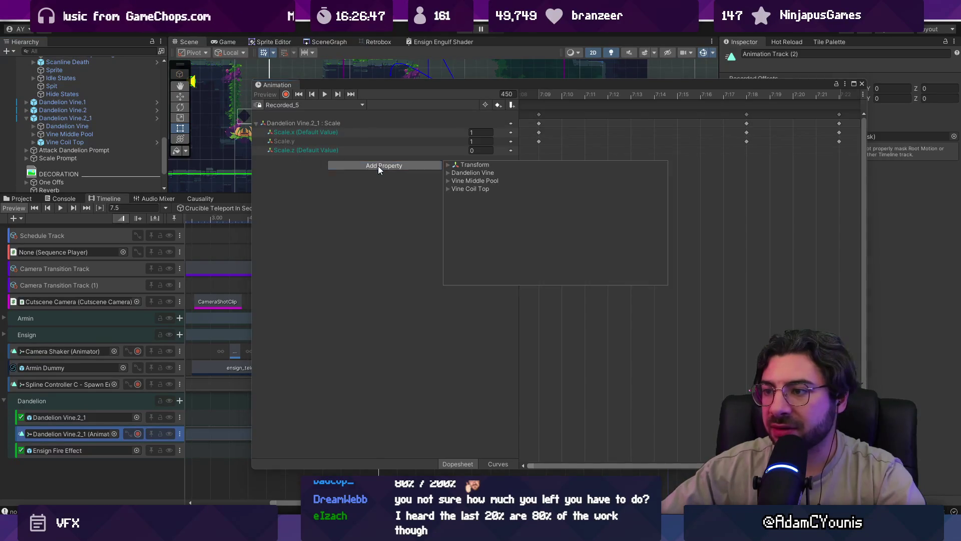
left_click(449, 173)
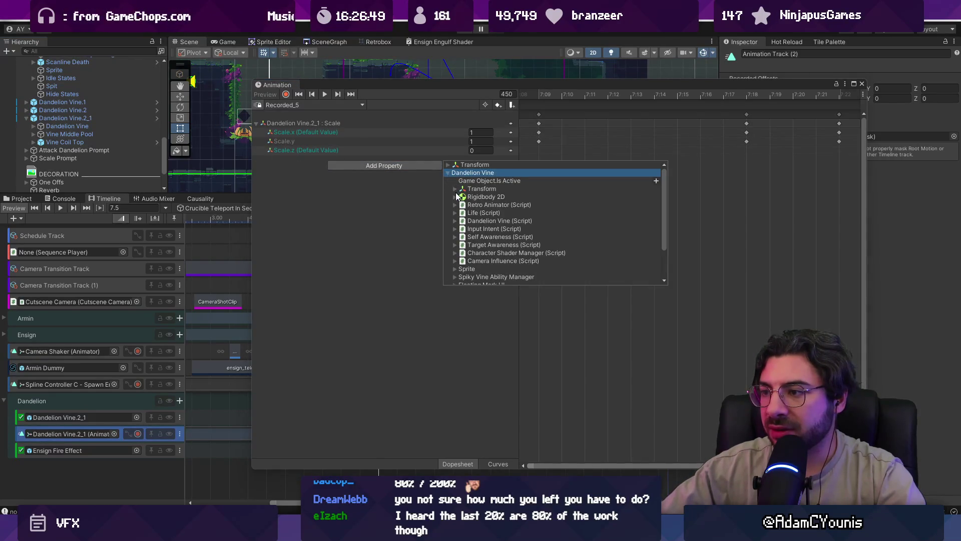
scroll(455, 215, "down", 3)
scroll(456, 238, "up", 3)
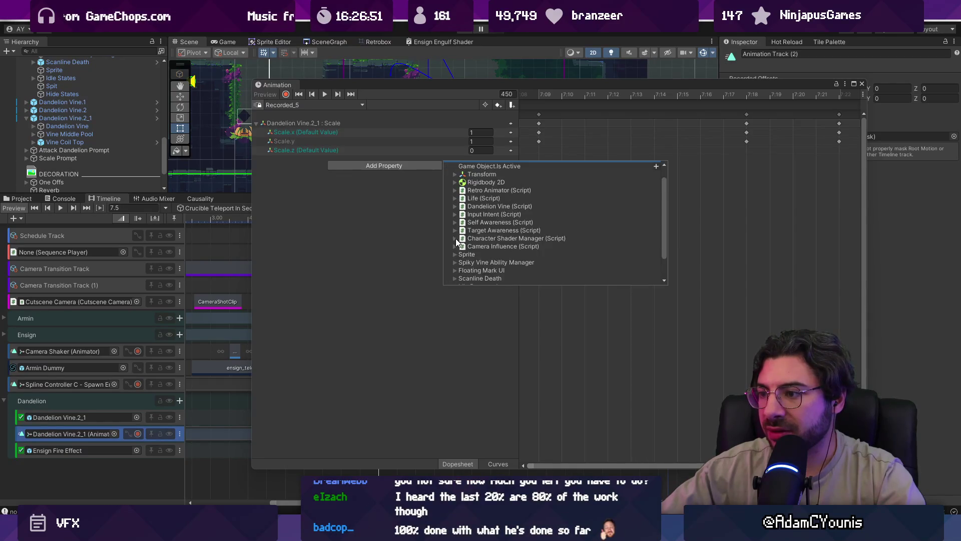
left_click(467, 255)
scroll(479, 251, "down", 3)
left_click(462, 240)
left_click(620, 265)
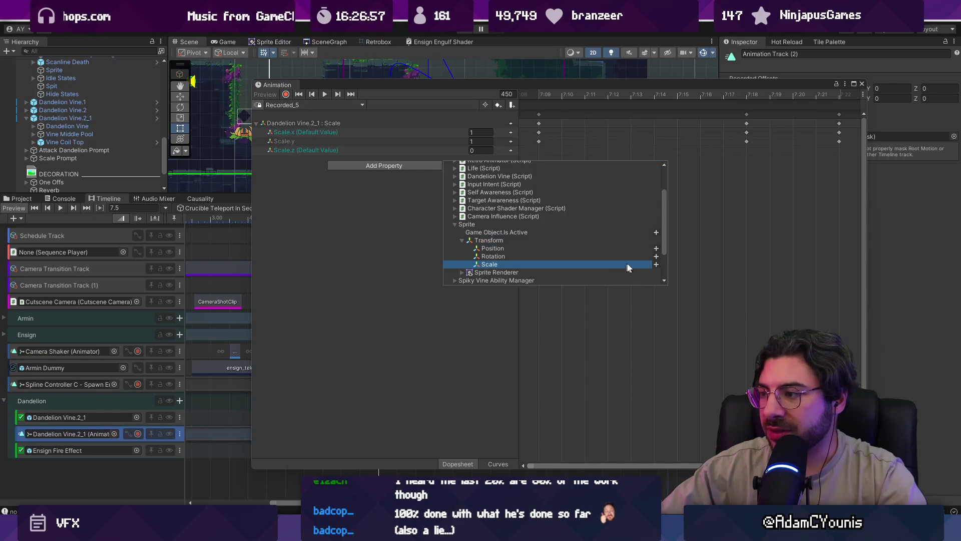
left_click(656, 264)
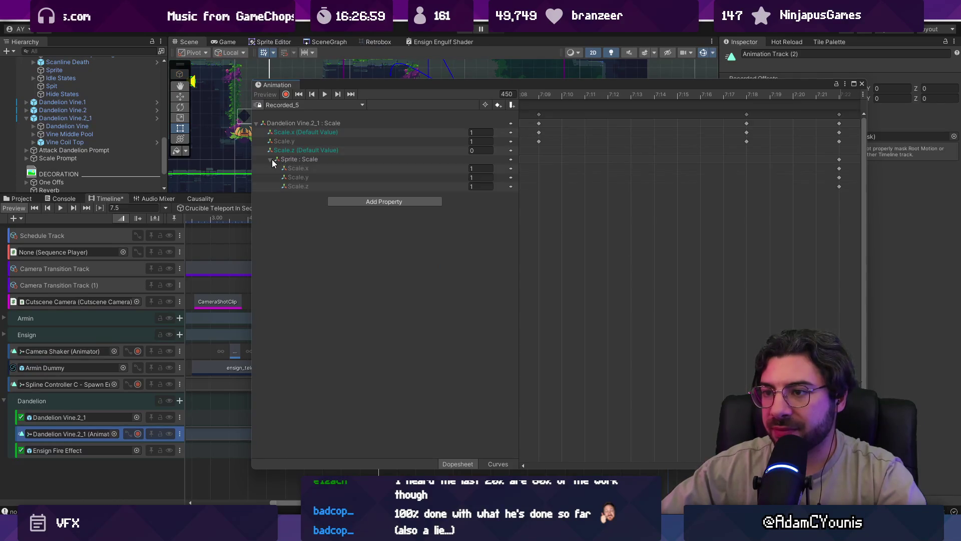
mouse_move(541, 150)
left_mouse_down()
mouse_move(756, 98)
mouse_move(841, 107)
left_mouse_up()
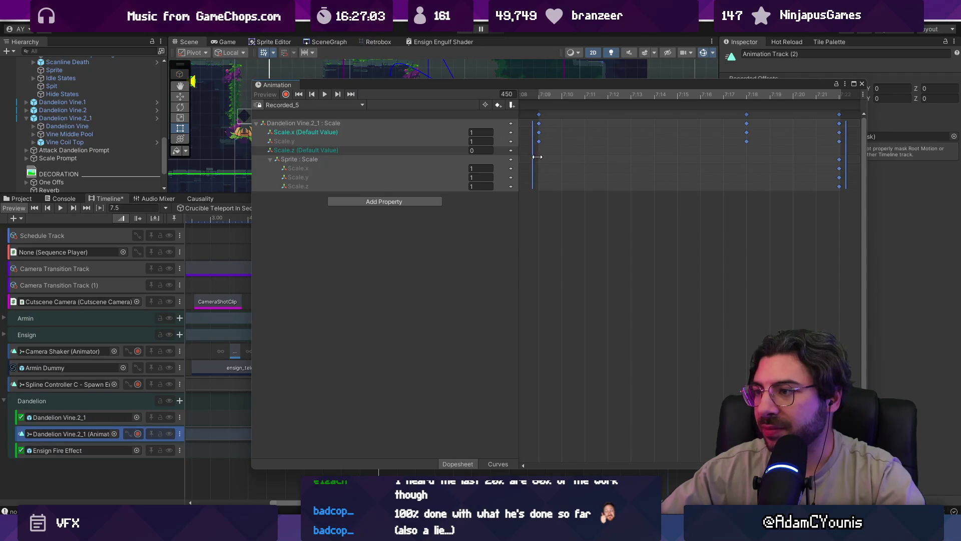
- Box-select the Dandelion Vine.2_1 Scale keyframes across the clip
key("f")
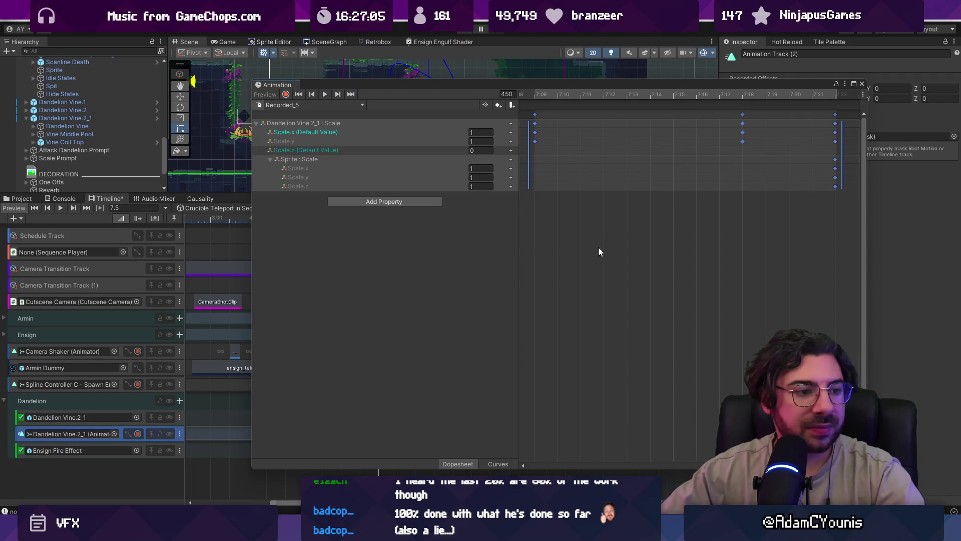
left_click(694, 175)
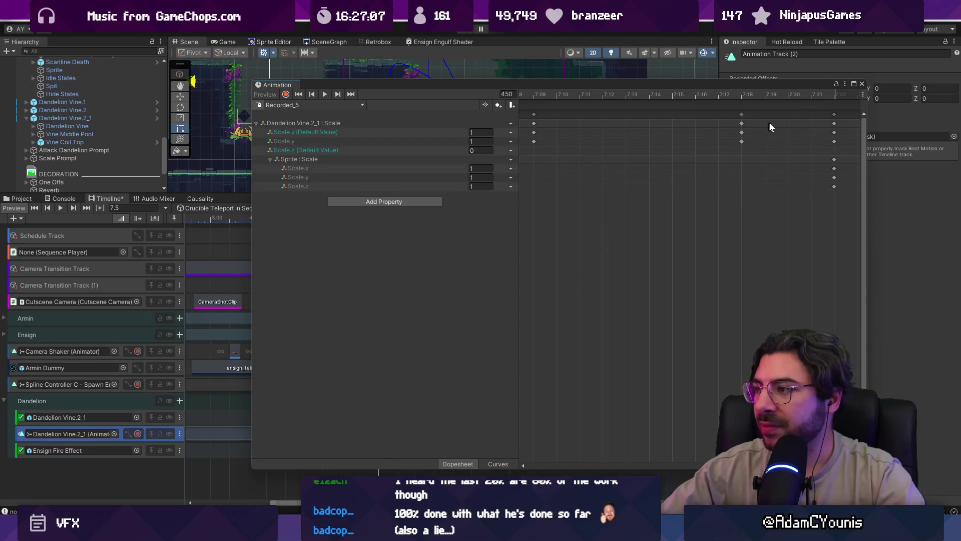
left_click(834, 114)
left_click(685, 144)
left_click_drag(840, 144, 522, 128)
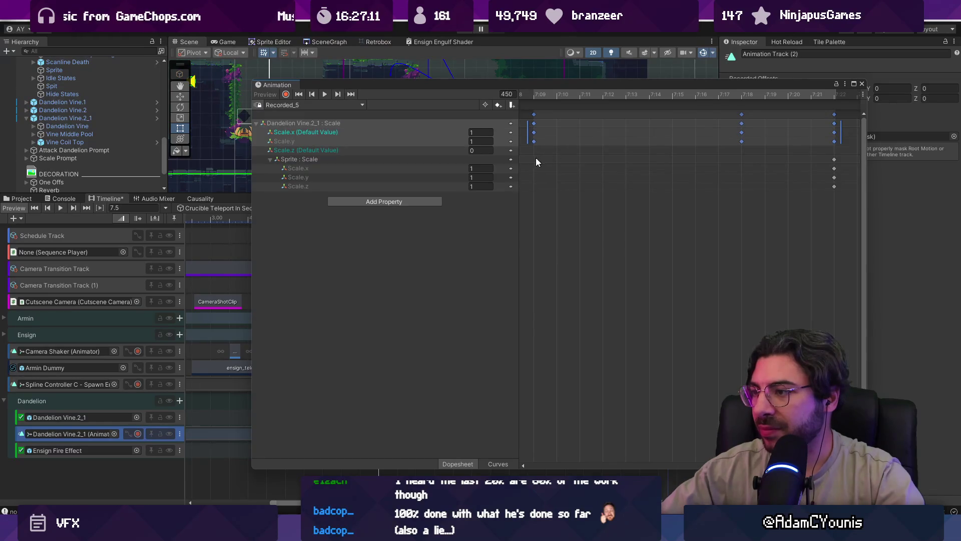
left_click(535, 96)
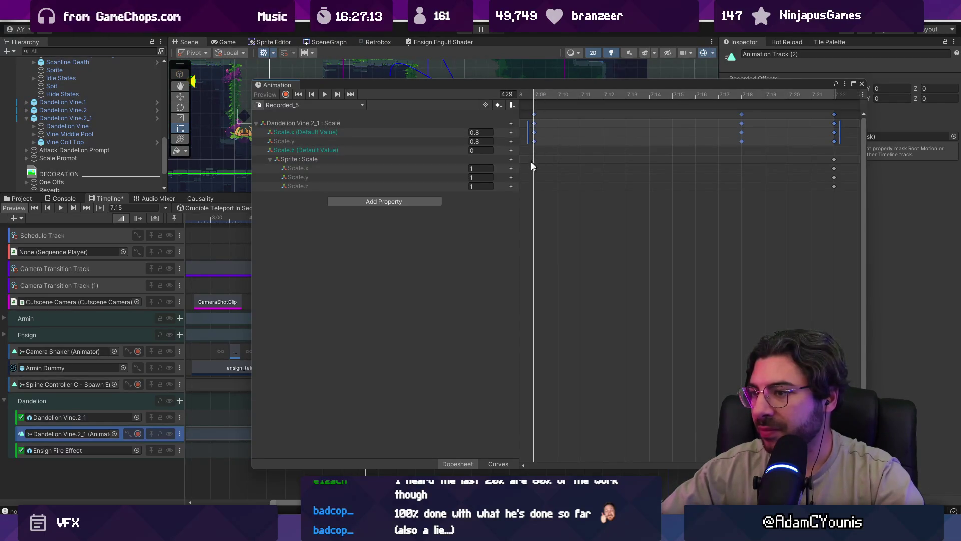
left_click(408, 160)
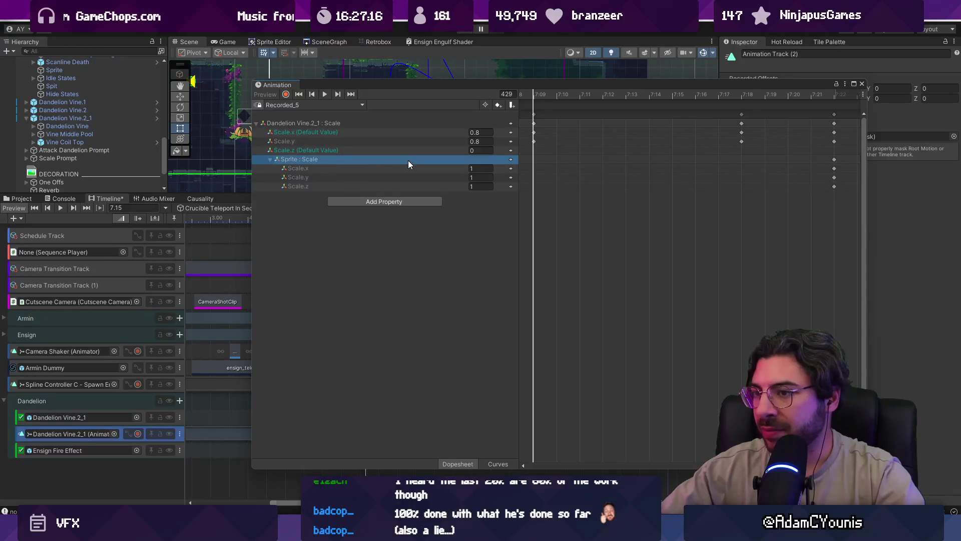
left_click(389, 124)
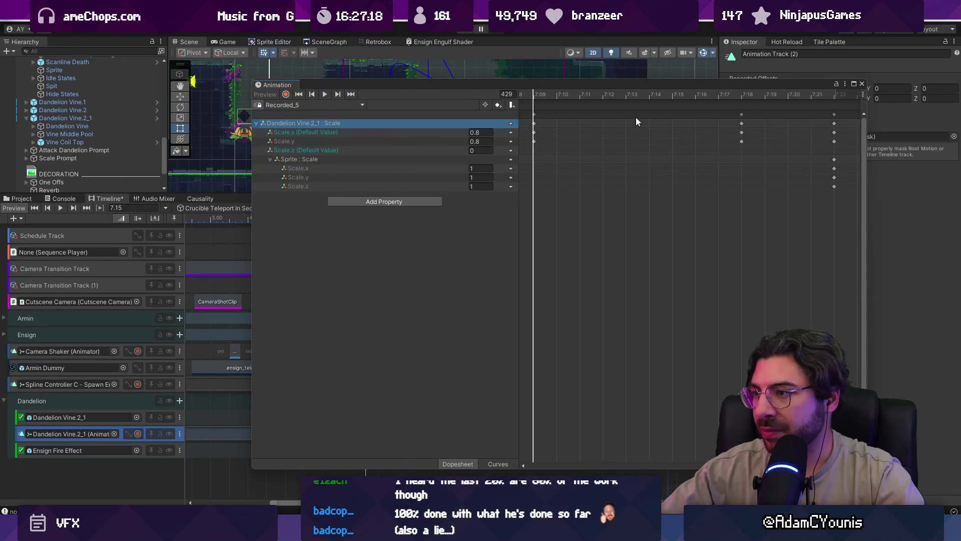
left_click_drag(840, 119, 529, 146)
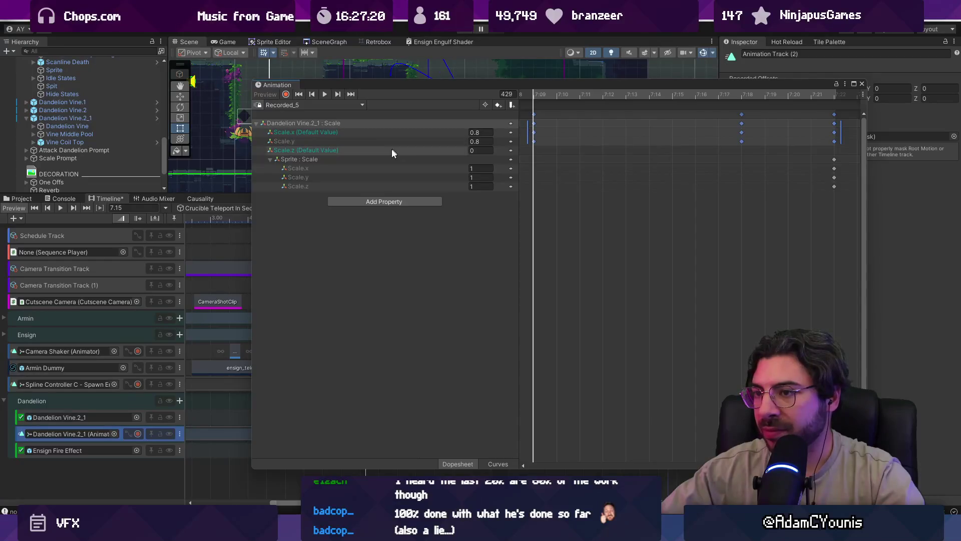
- Paste the keys onto Sprite : Scale and delete the original Dandelion Vine.2_1 : Scale property
left_click(385, 161)
key("ctrl+v")
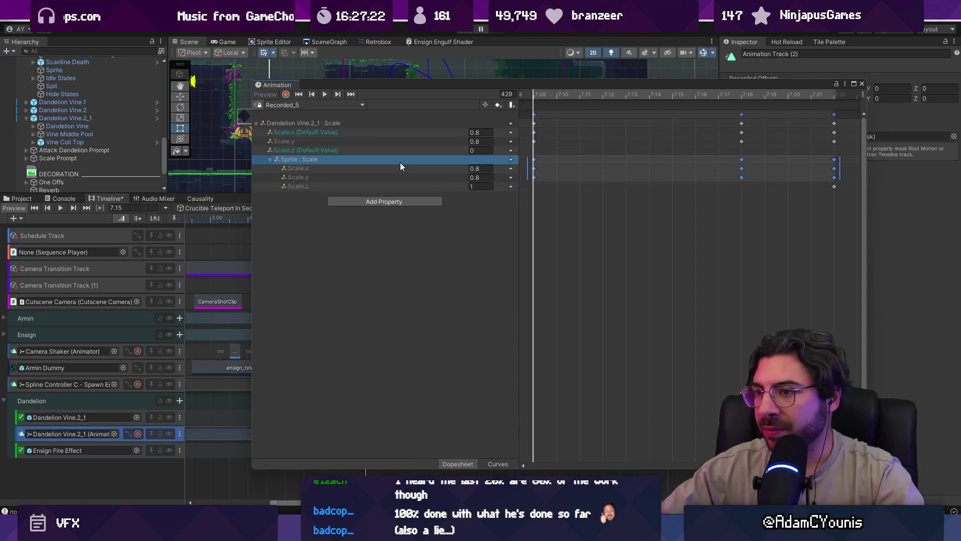
left_click(374, 130)
left_click(373, 122)
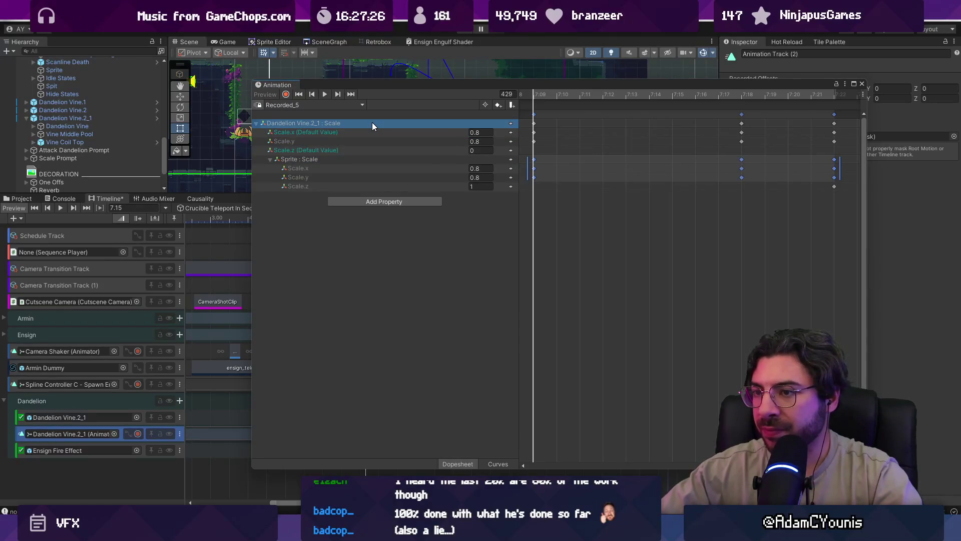
key("Delete")
left_click(536, 167)
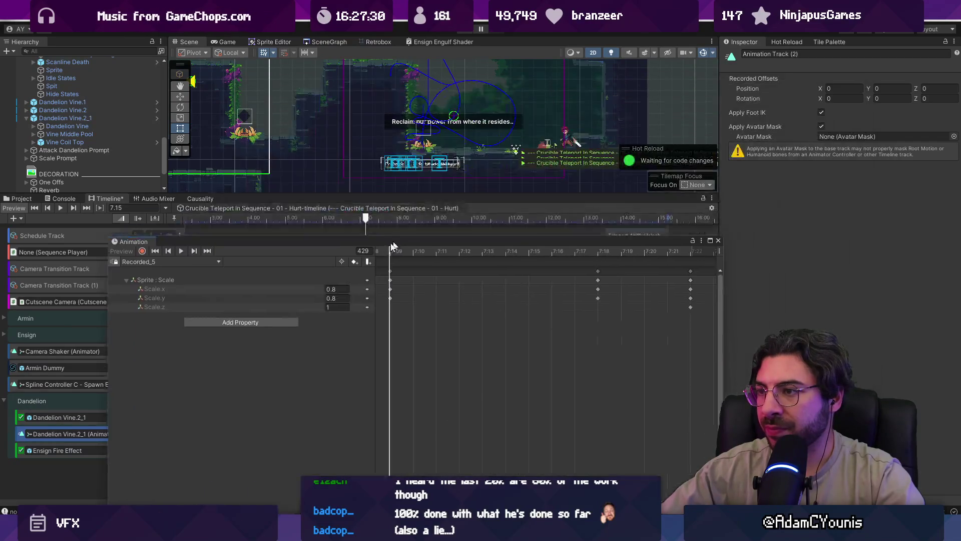
- Dock the Animation window over the timeline and play-test the game in a maximized Game view
mouse_move(392, 233)
left_mouse_down()
mouse_move(460, 220)
mouse_move(704, 215)
mouse_move(392, 218)
left_mouse_up()
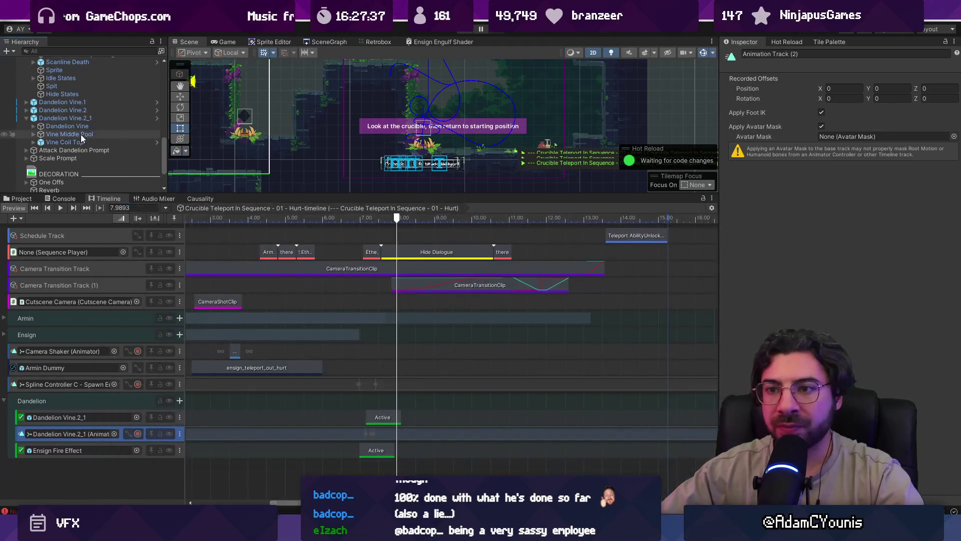
left_click(83, 110)
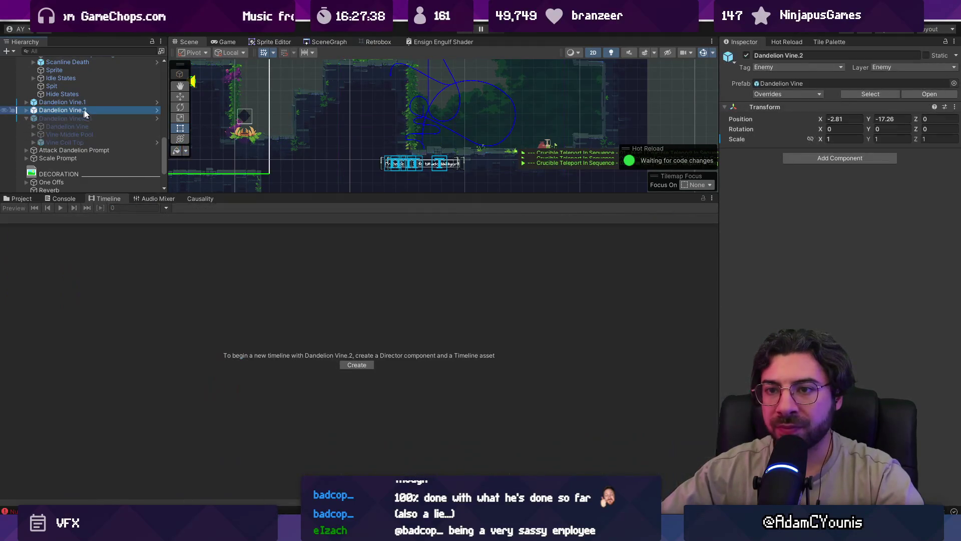
left_click(461, 32)
left_click(200, 199)
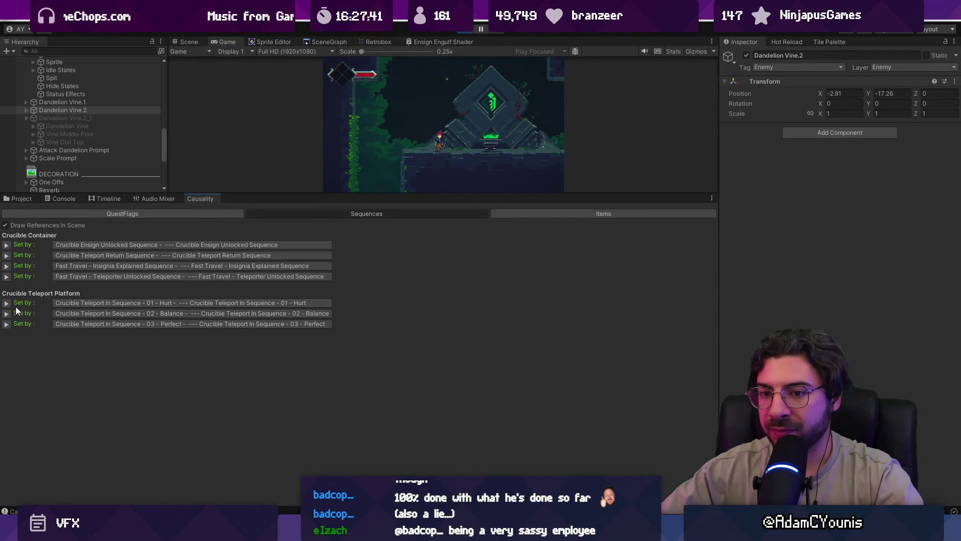
key("F11")
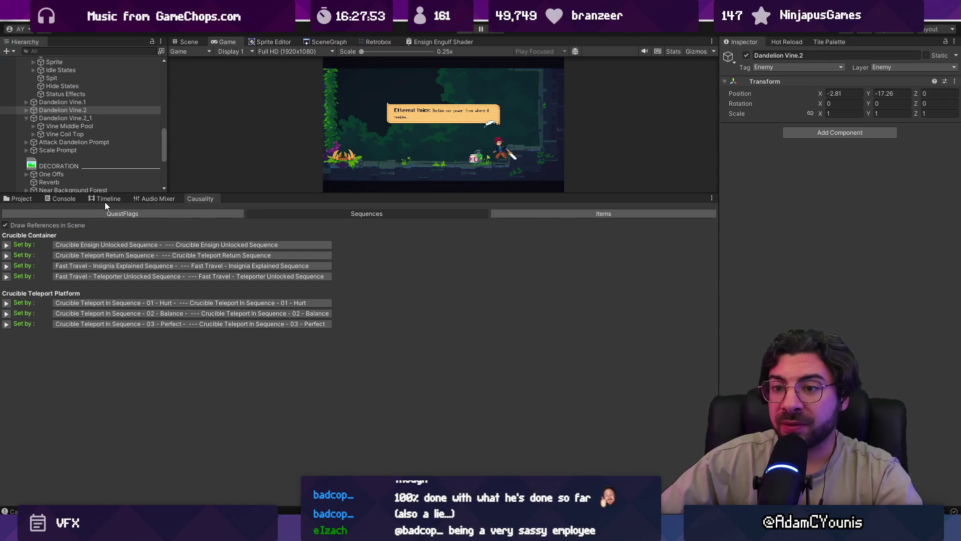
left_click(104, 199)
- Collapse Dandelion Vine.2_1's children and pick Crucible Teleport In Sequence - 01 - Hurt in Causality
left_click(81, 115)
left_click(80, 111)
scroll(86, 113, "up", 3)
scroll(31, 85, "down", 5)
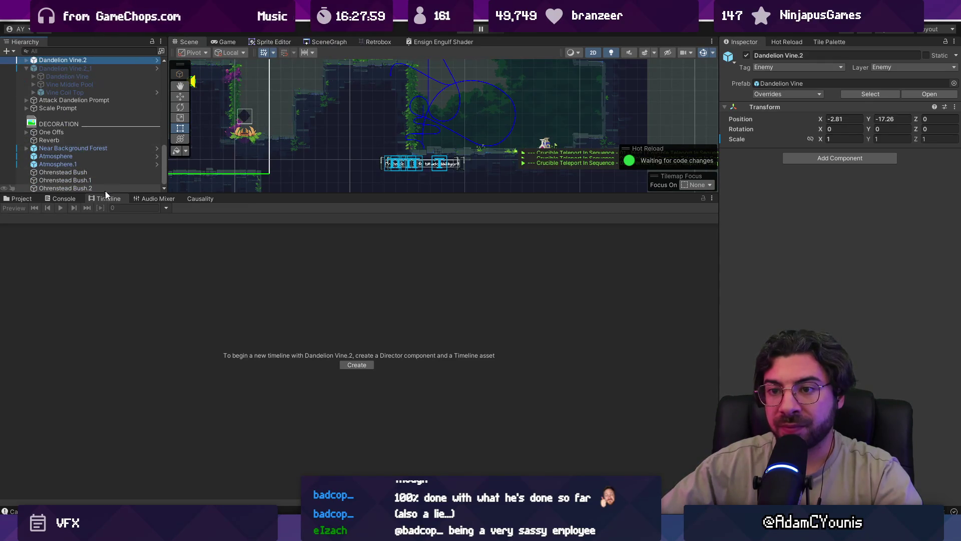
left_click(26, 68)
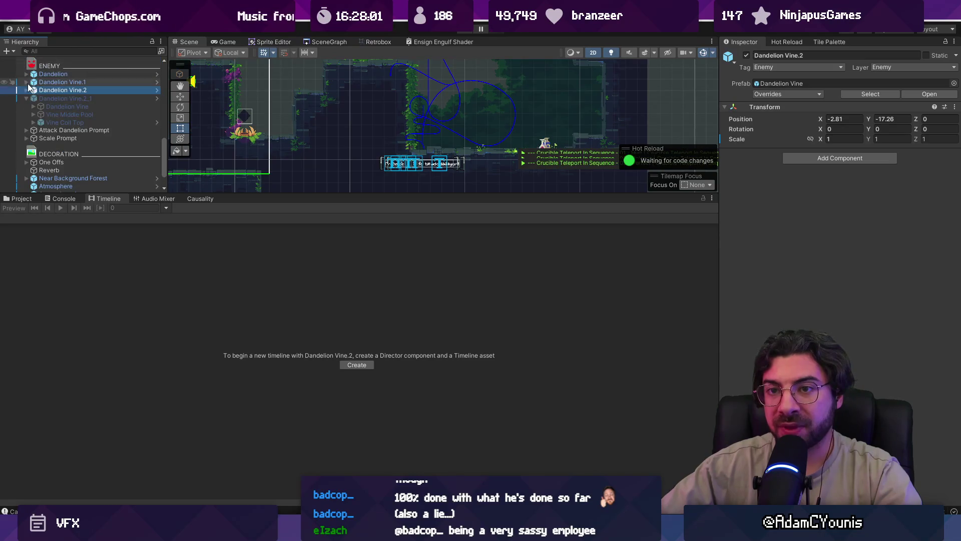
scroll(73, 143, "up", 3)
scroll(75, 142, "up", 10)
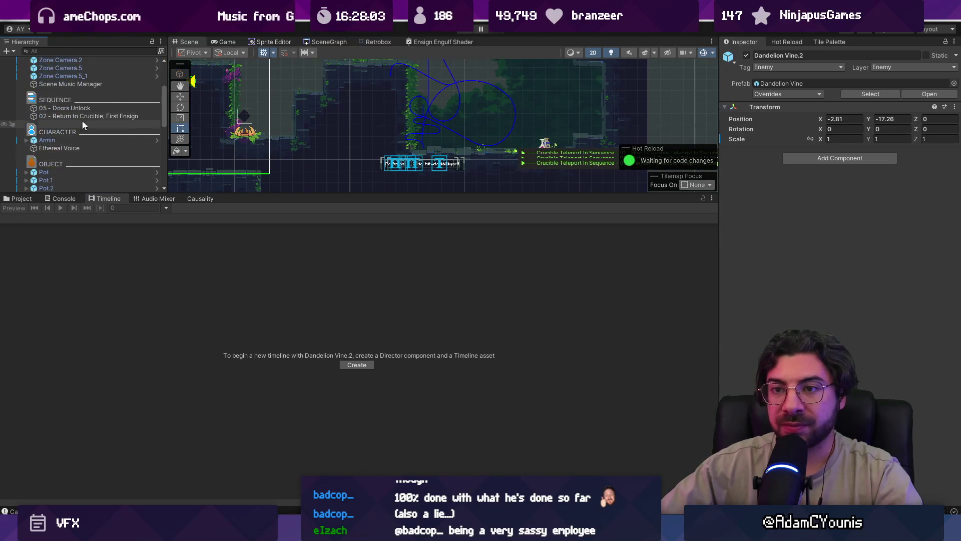
left_click(200, 199)
left_click(167, 302)
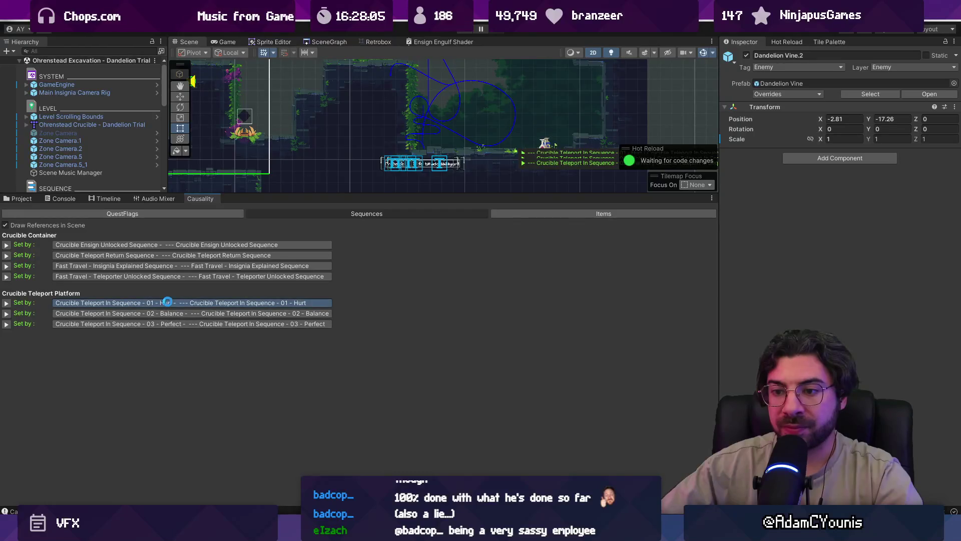
- Load the 01 - Hurt sequence into an enlarged Timeline panel
left_click_drag(336, 192, 336, 316)
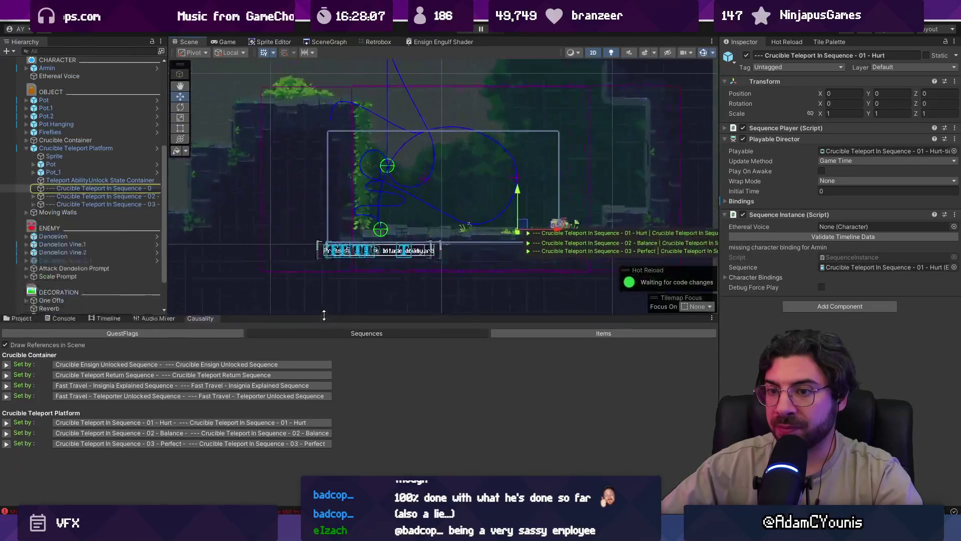
left_click(126, 194)
left_click(125, 188)
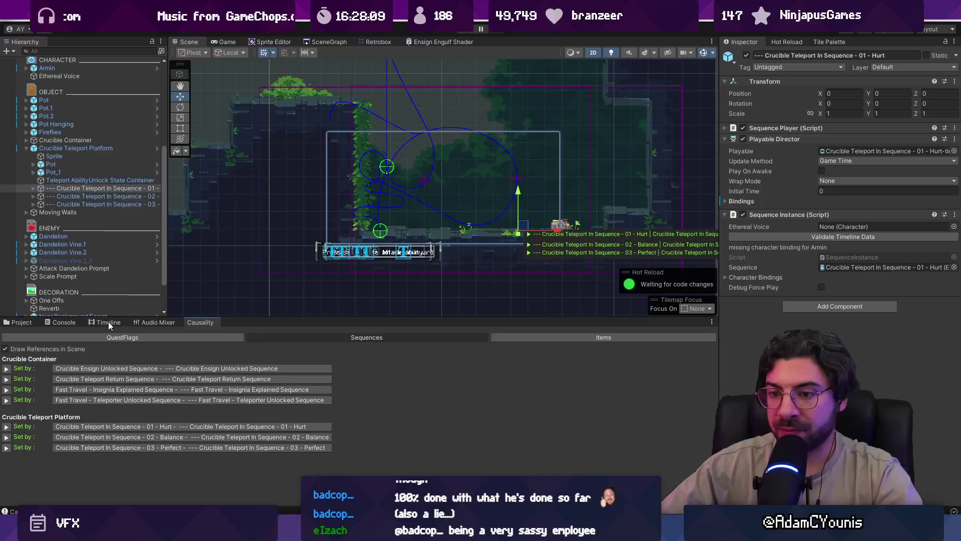
left_click(108, 322)
left_click_drag(108, 317, 181, 217)
left_click(122, 189)
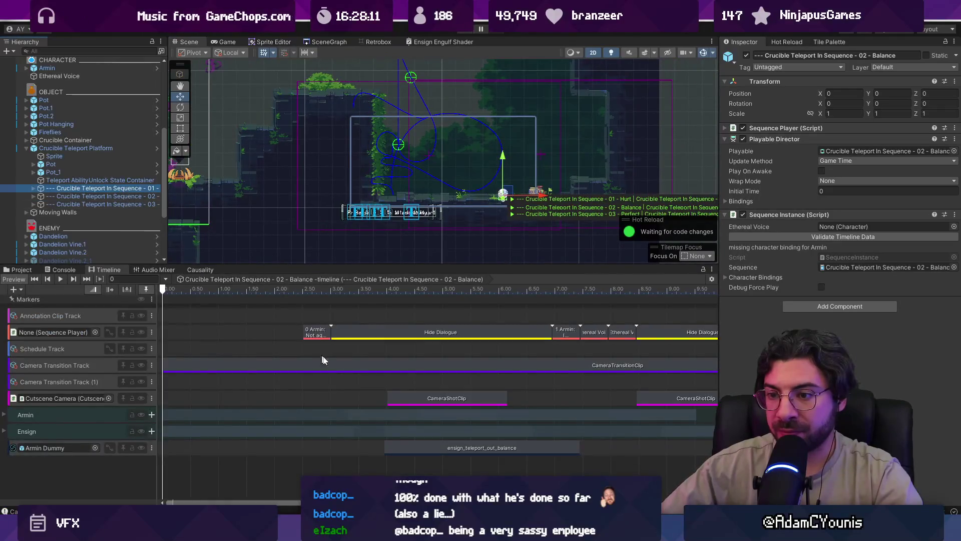
left_click(394, 289)
left_click_drag(381, 266, 381, 215)
scroll(381, 301, "up", 5)
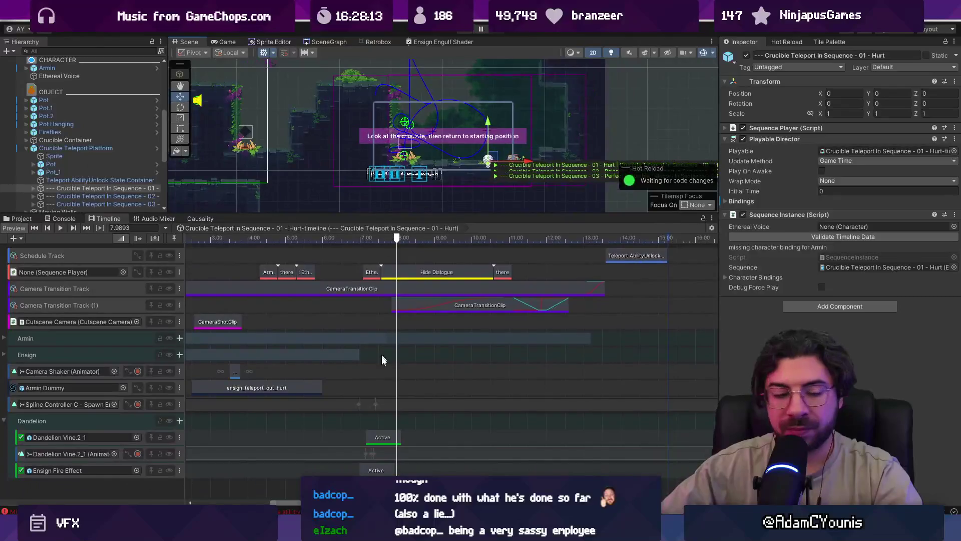
scroll(336, 458, "up", 5)
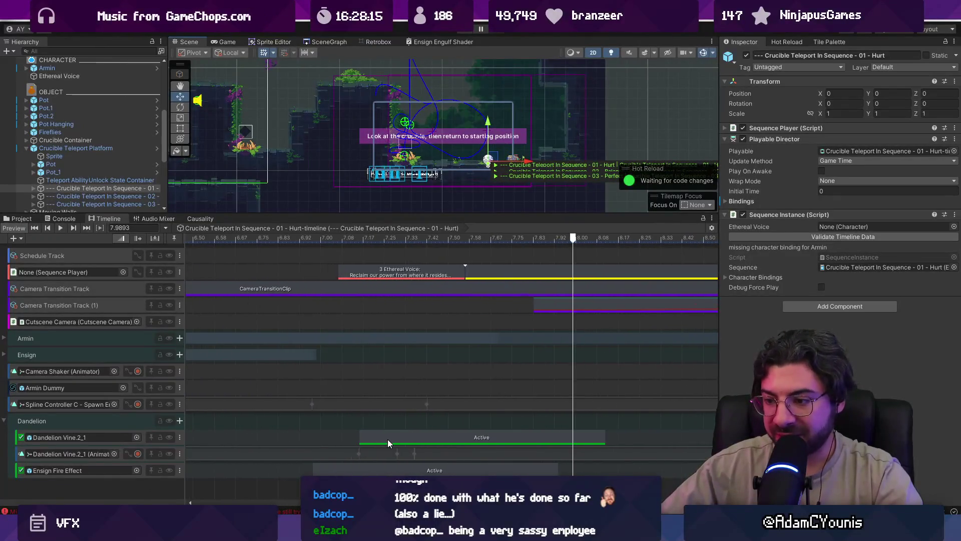
- Move the Dandelion Active clip to start at 7.0667 and select the Dandelion Vine.2_1 animation track
left_click_drag(386, 436, 358, 436)
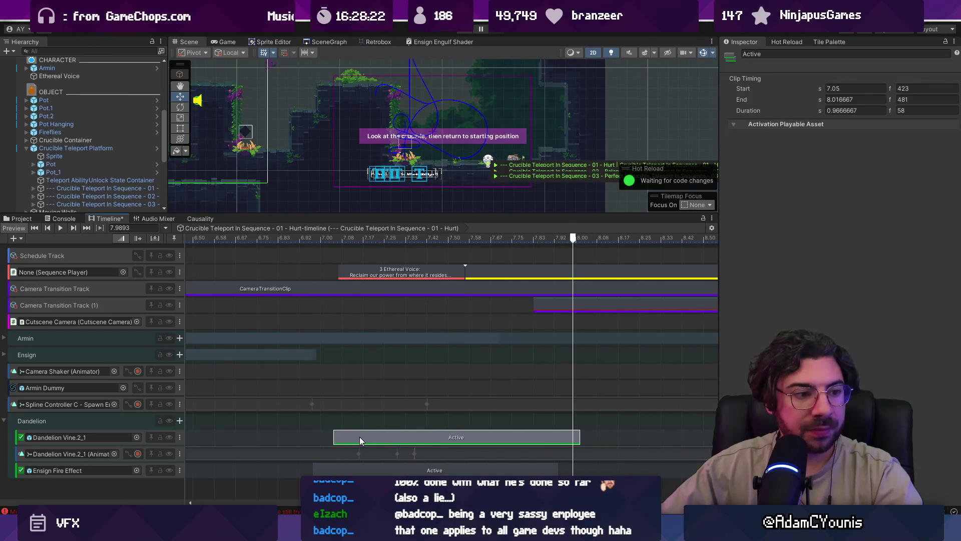
left_click_drag(361, 434, 362, 434)
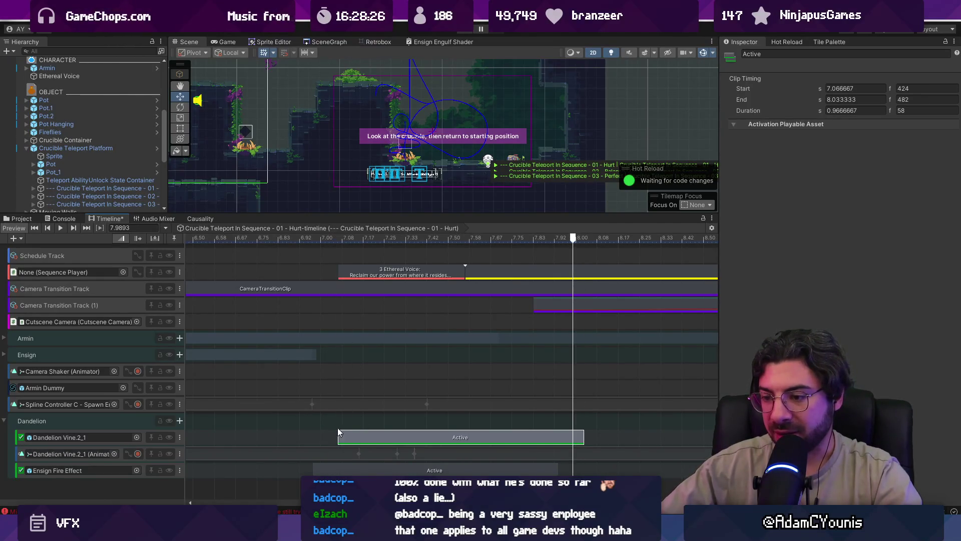
left_click(346, 452)
left_click(343, 238)
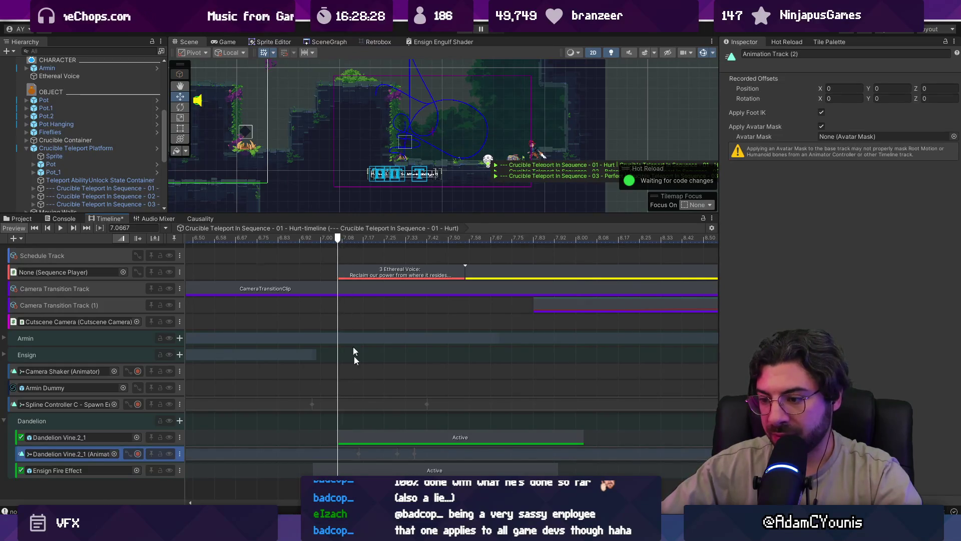
- Open the track's recorded scale animation in Curves view and frame all its keyframes
double_click(361, 453)
key("ctrl+Tab")
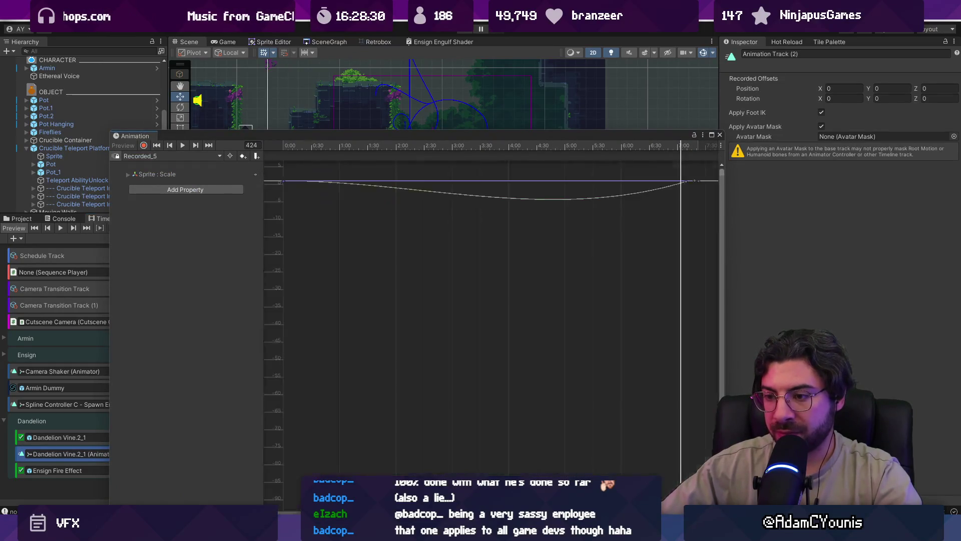
scroll(380, 304, "down", 4)
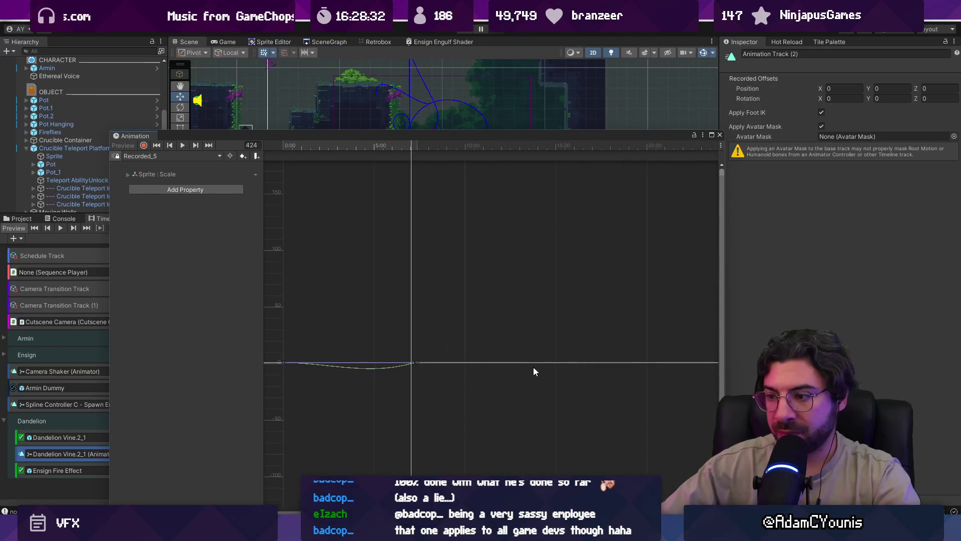
key("ctrl+Tab")
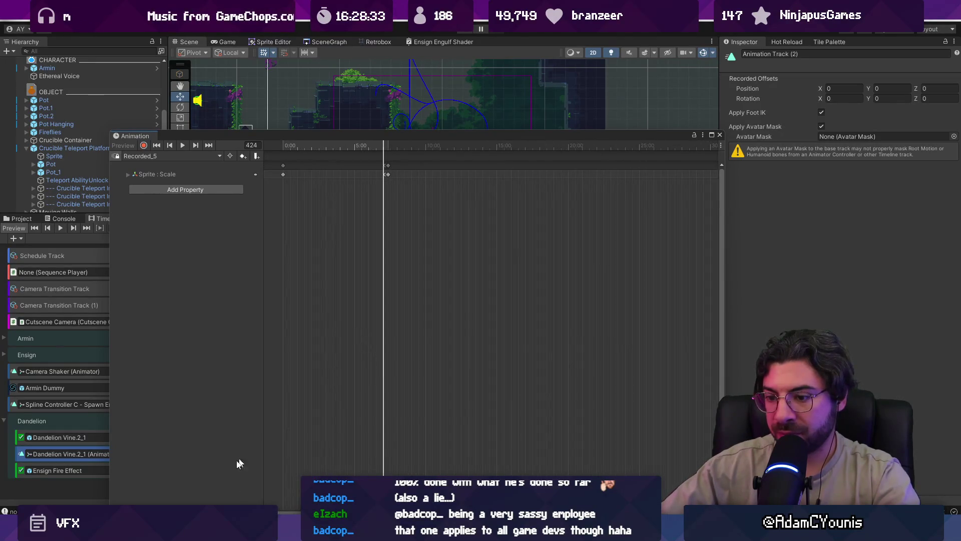
key("ctrl+Tab")
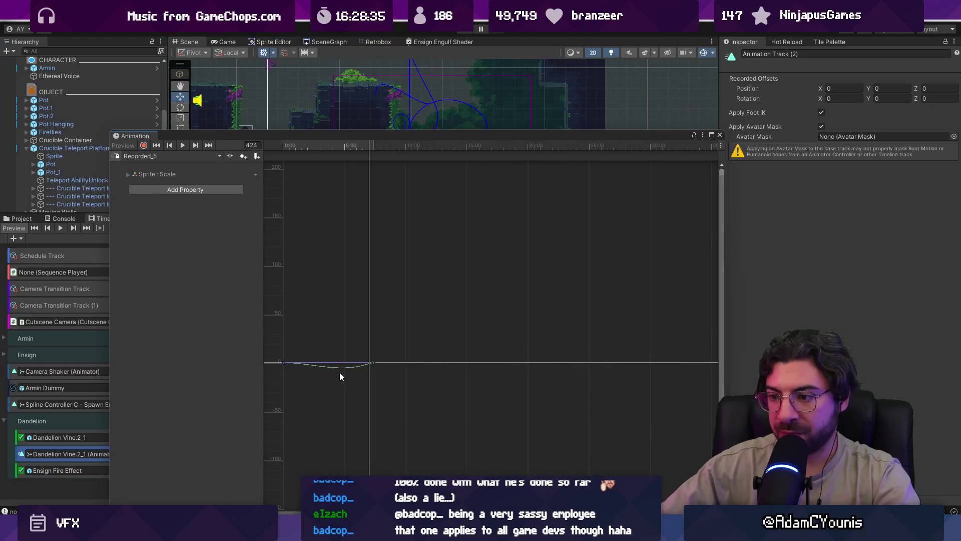
left_click_drag(410, 314, 211, 445)
key("f")
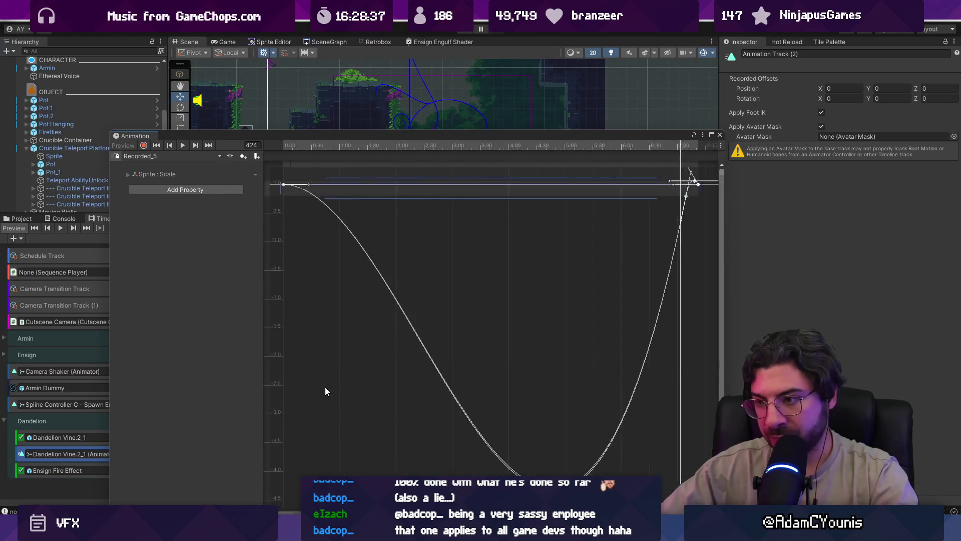
scroll(393, 352, "down", 3)
- Shift the vine's inline scale keyframes earlier, collapse the curve view, and start Play
mouse_move(400, 140)
left_mouse_down()
mouse_move(651, 175)
mouse_move(729, 156)
mouse_move(666, 291)
left_mouse_up()
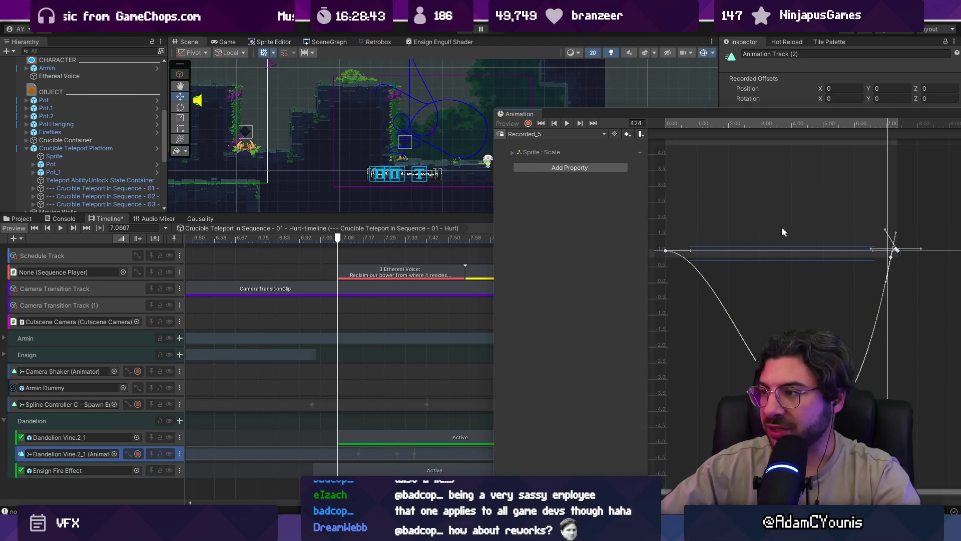
left_click(128, 454)
mouse_move(869, 116)
left_mouse_down()
mouse_move(651, 118)
mouse_move(486, 360)
left_mouse_up()
scroll(371, 422, "down", 2)
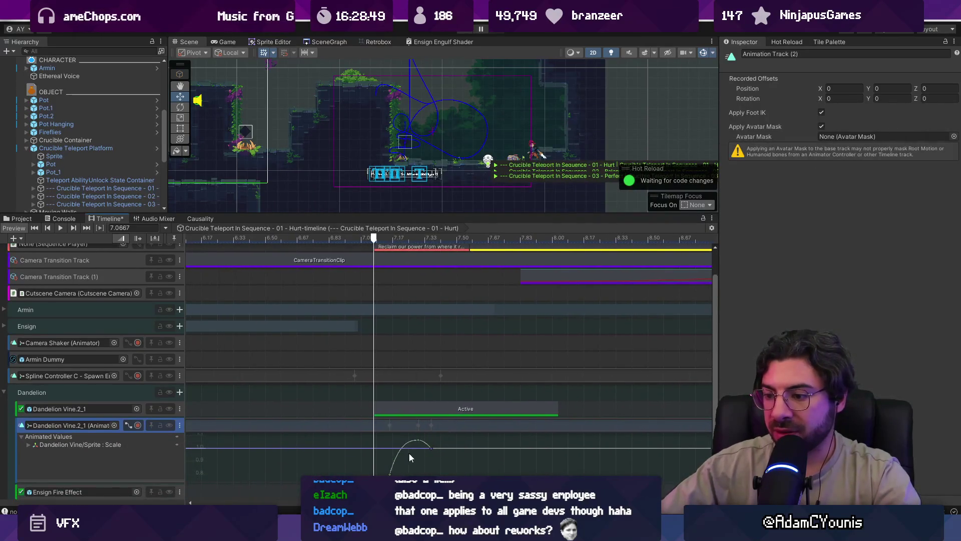
left_click_drag(440, 463, 364, 431)
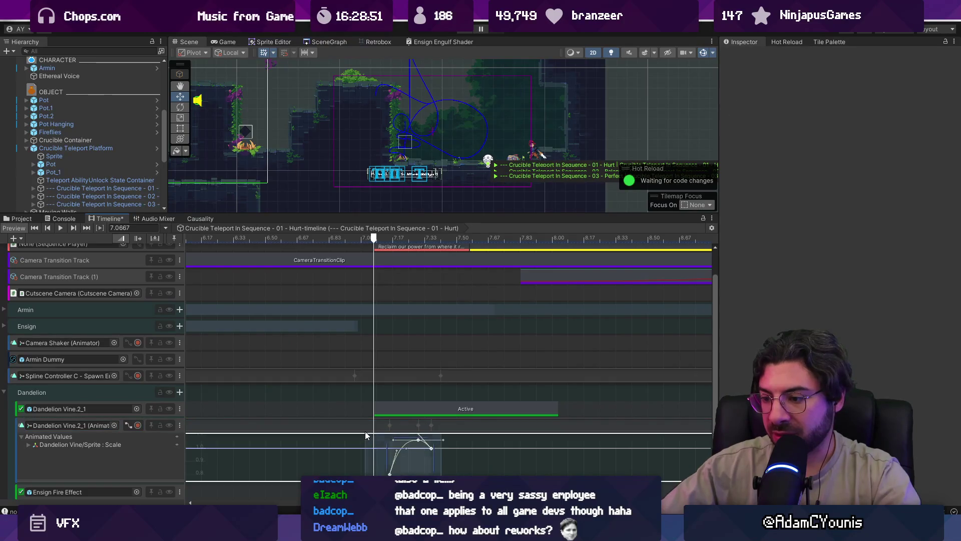
scroll(408, 455, "up", 5)
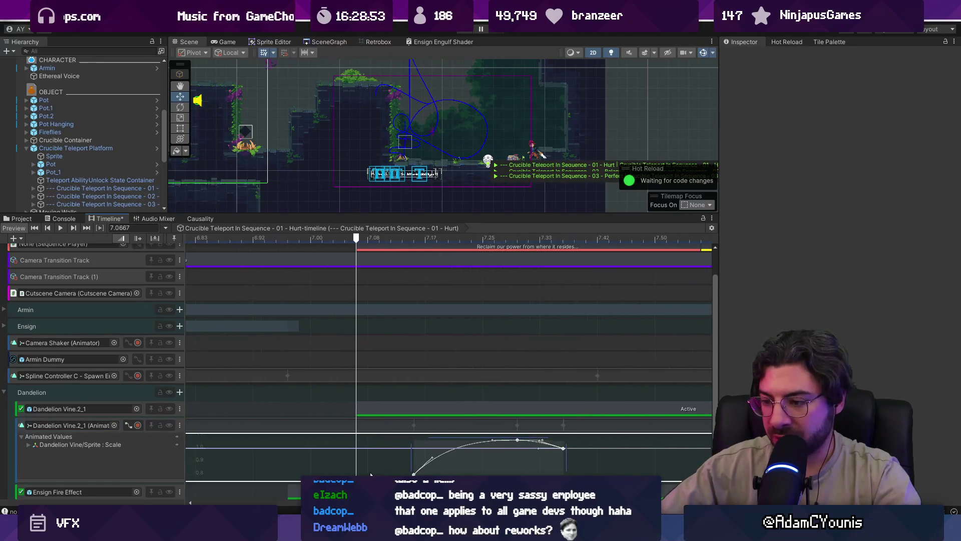
left_click_drag(483, 466, 437, 464)
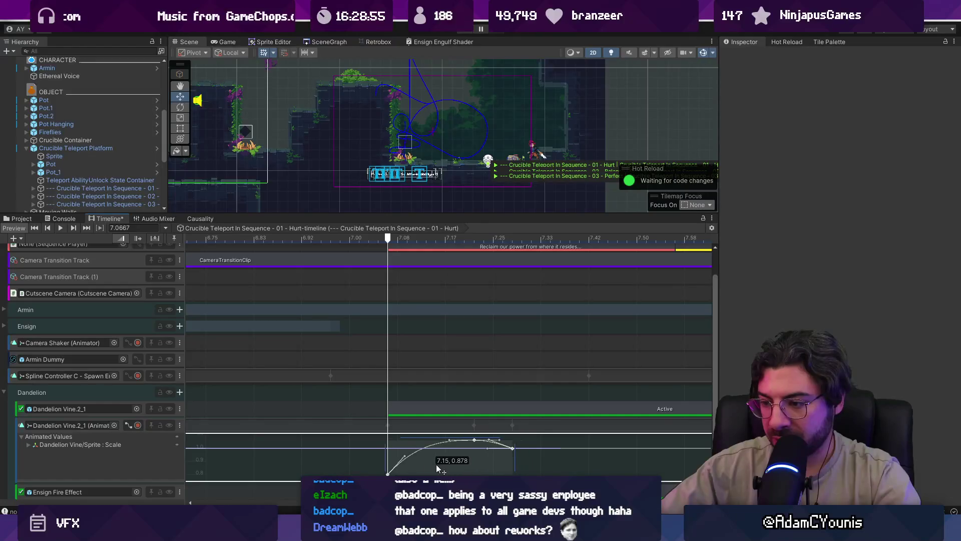
left_click(131, 426)
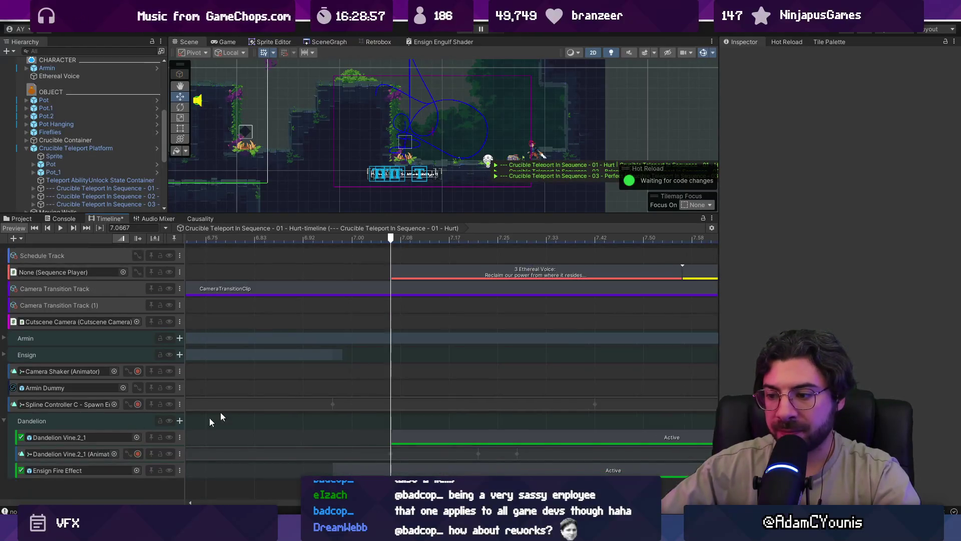
left_click(462, 32)
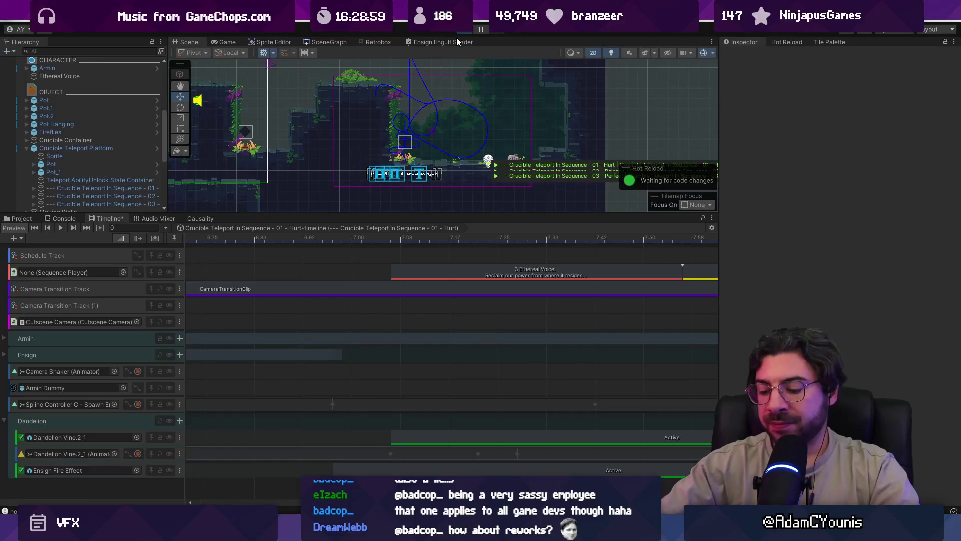
- Check the Causality list during play, stop, and select the first Crucible Teleport In sequence
left_click(110, 136)
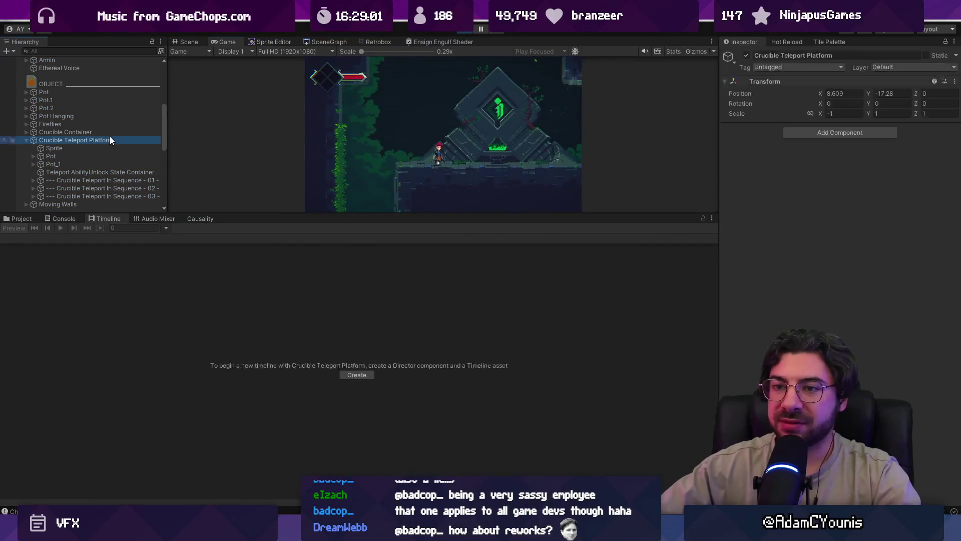
left_click(200, 219)
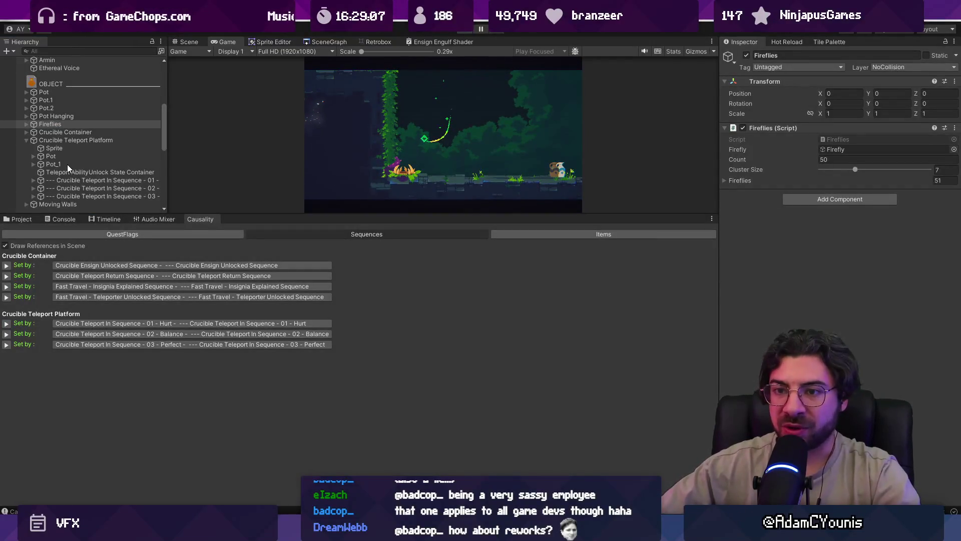
key("ctrl+p")
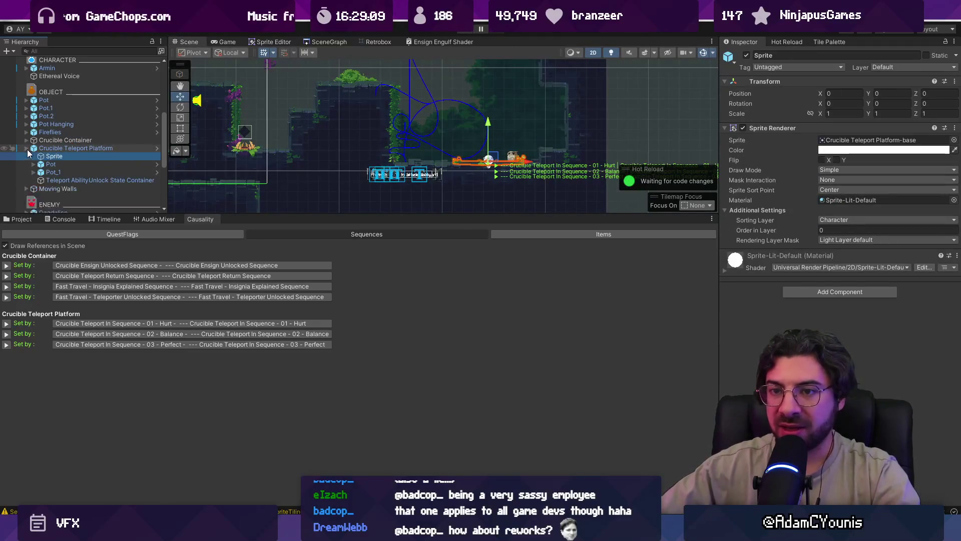
left_click(27, 148)
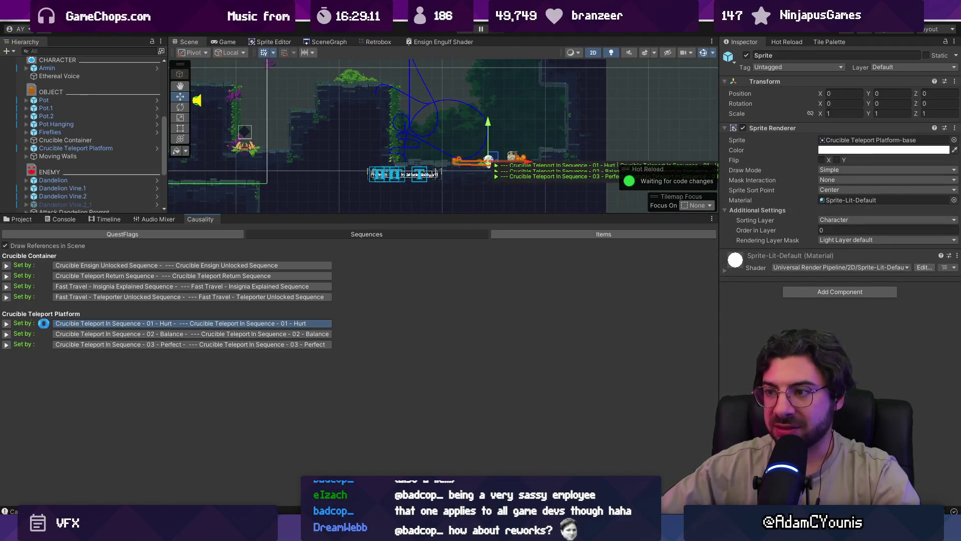
left_click(7, 324)
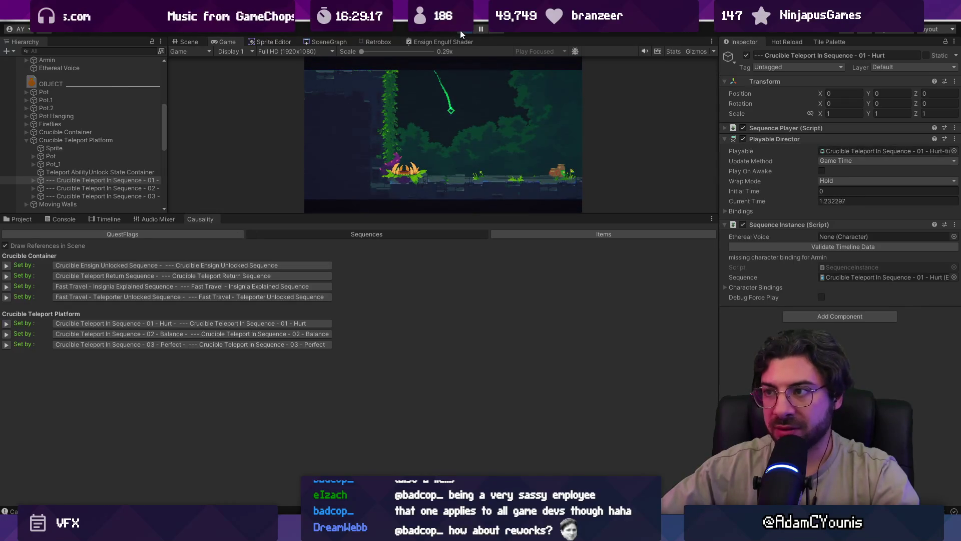
- Run the game once more, stop it, and bring back the Timeline panel
left_click(460, 30)
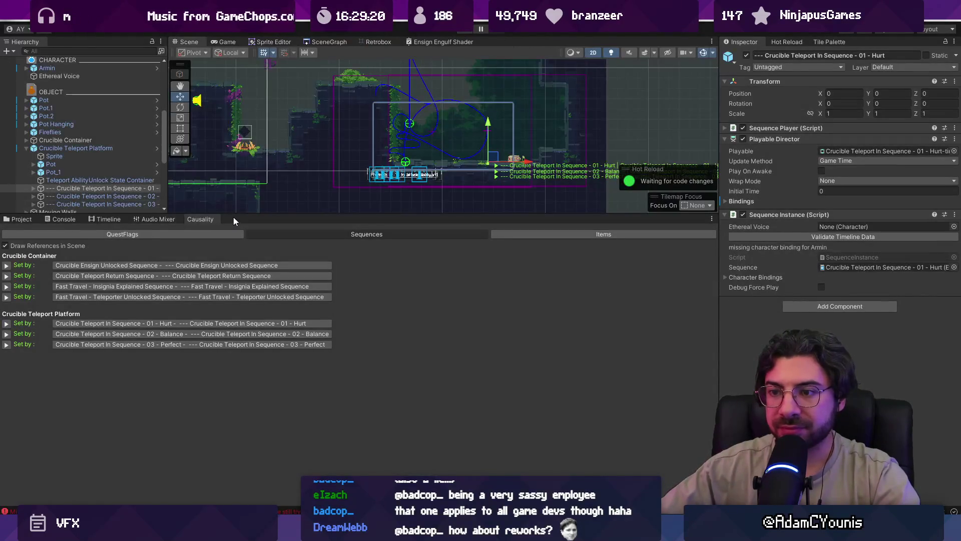
left_click_drag(233, 218, 233, 251)
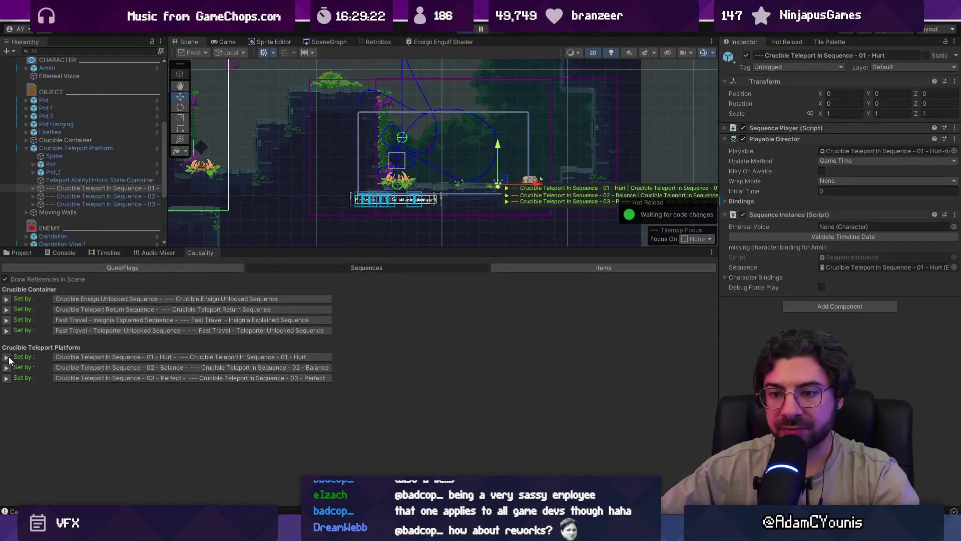
key("ctrl+p")
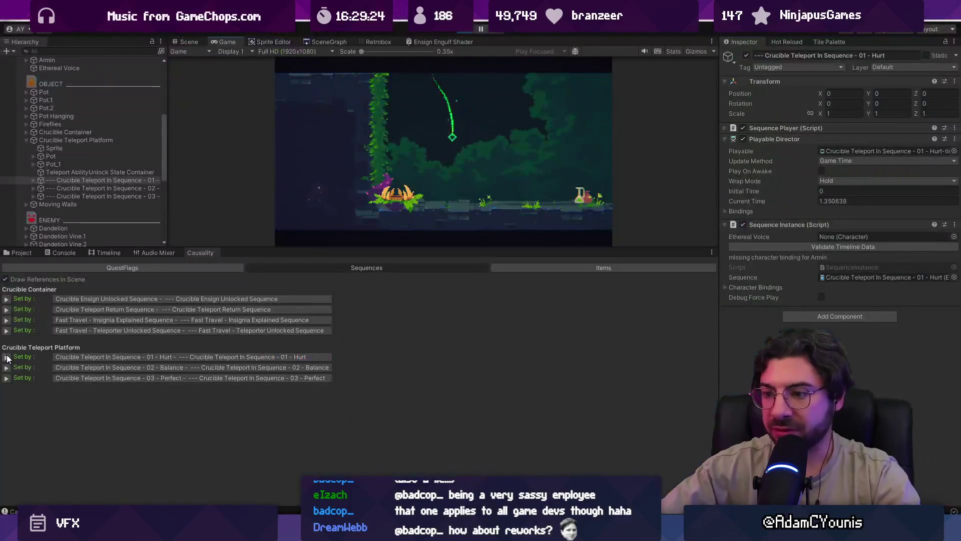
left_click(463, 31)
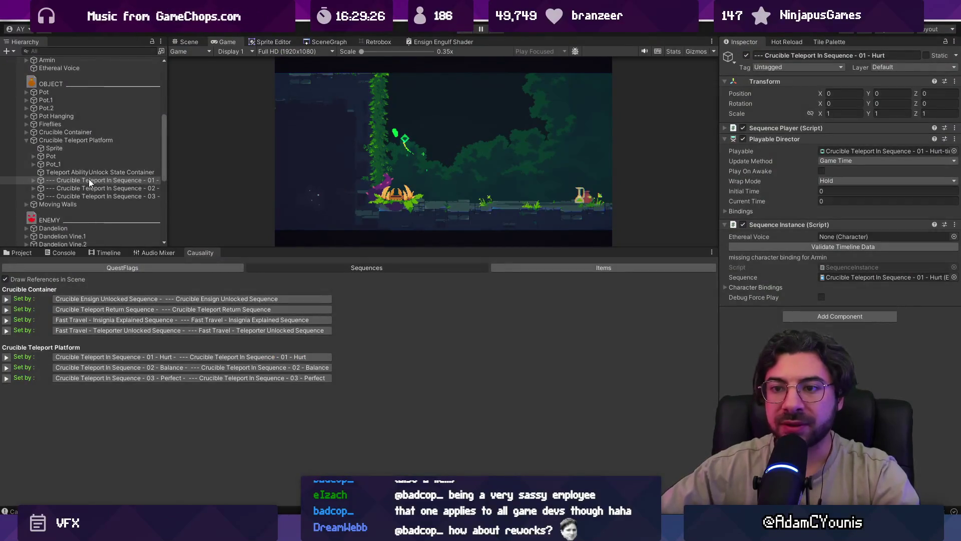
left_click(98, 253)
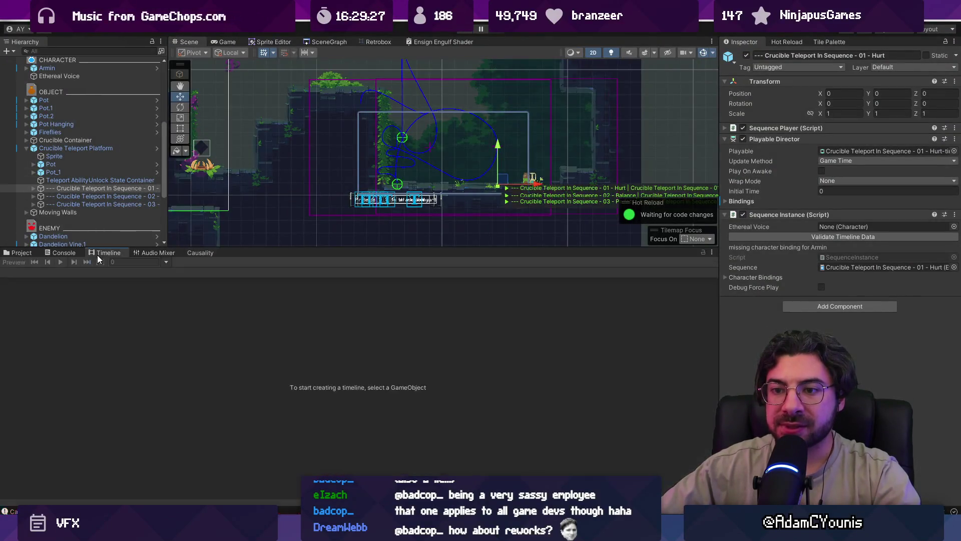
- Select Crucible Teleport Platform, run the game, and trigger the Hurt sequence from Causality
left_click(79, 187)
scroll(270, 410, "down", 2)
left_click(332, 462)
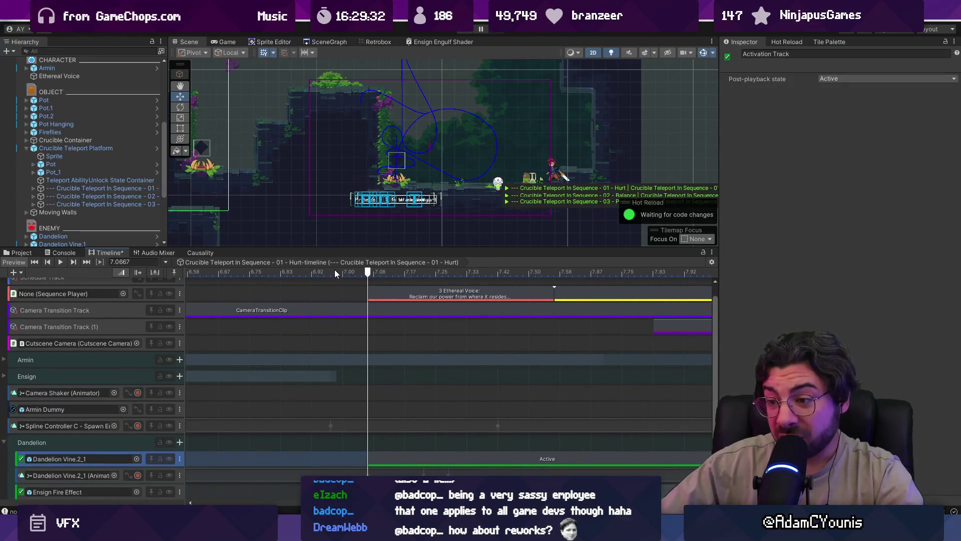
left_click(468, 30)
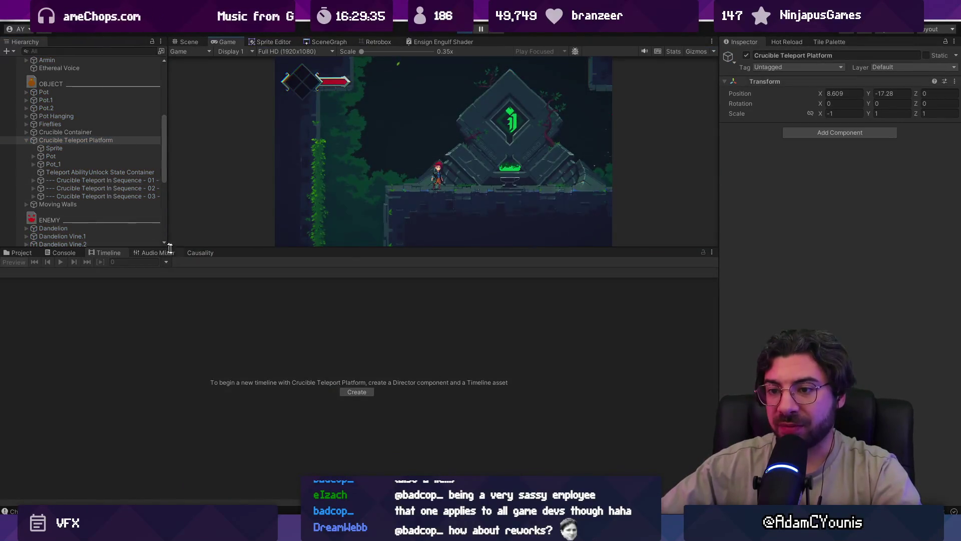
left_click(199, 252)
left_click(6, 356)
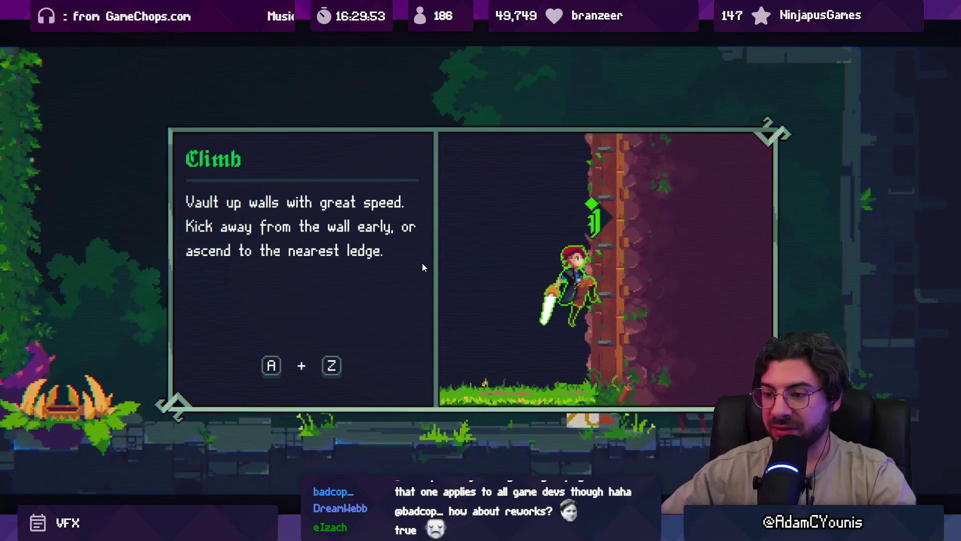
- Dismiss the Climb tutorial, then run, jump, climb and slash plants to collect items
key("Return")
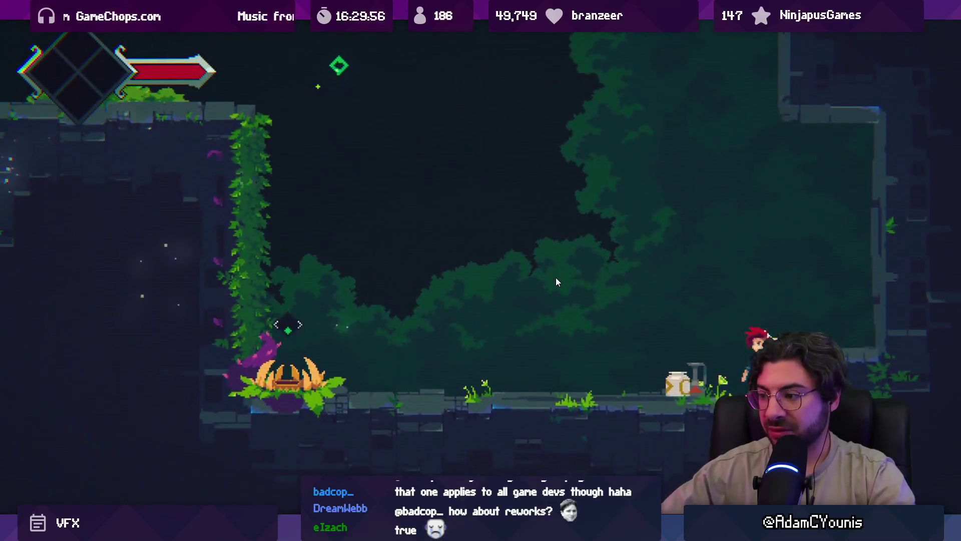
key("Left")
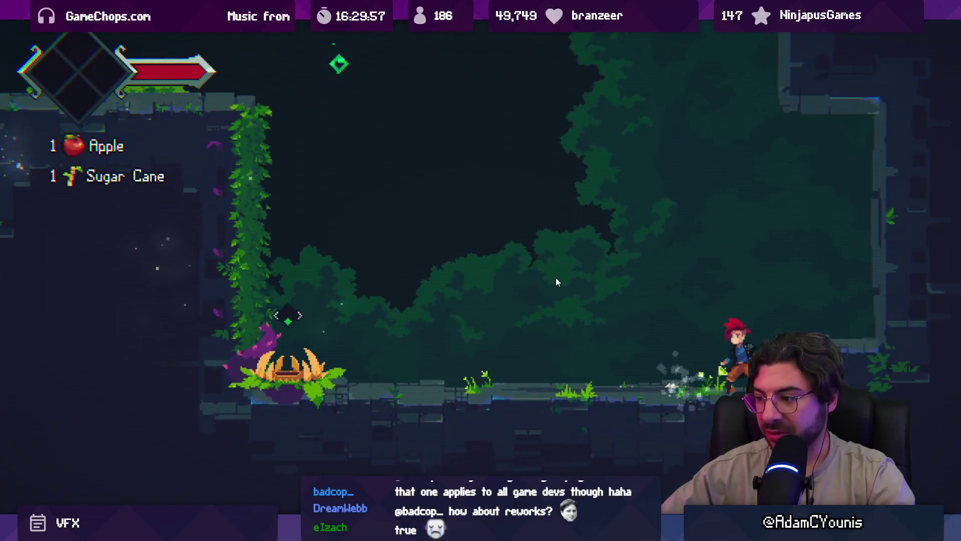
key("Left")
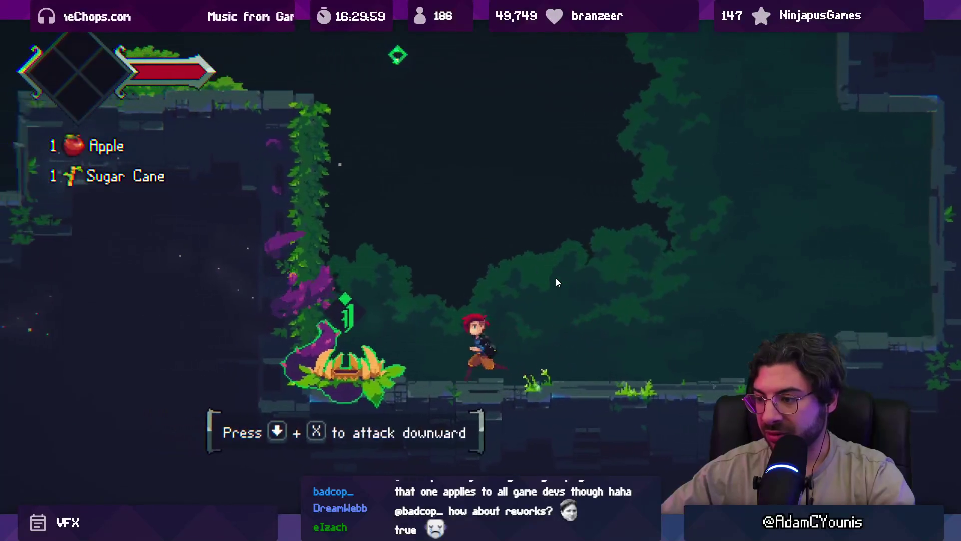
key("space")
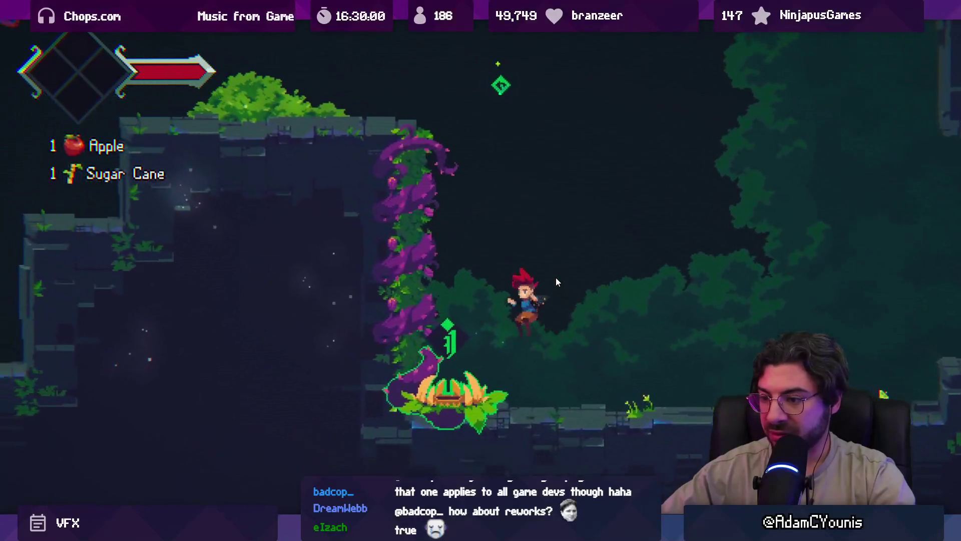
key("x")
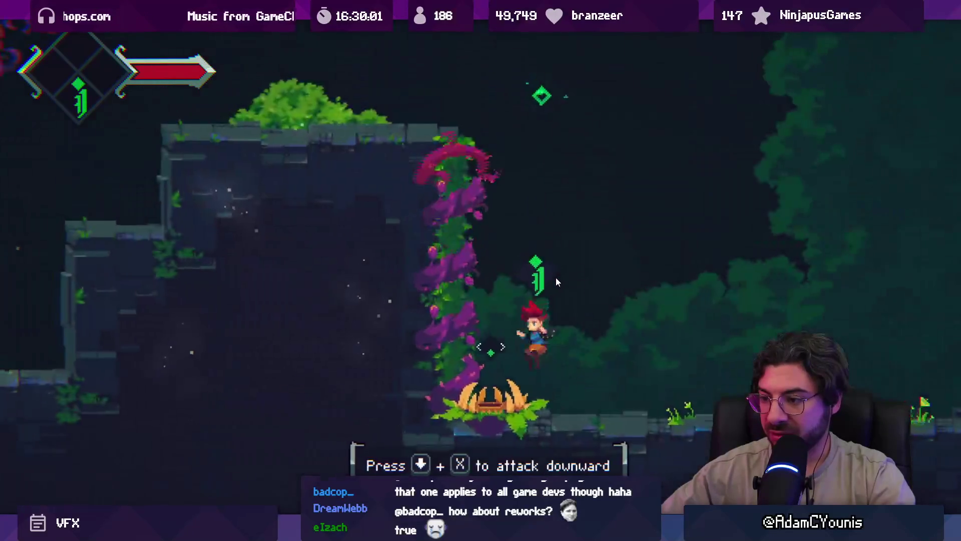
key("Right")
key("Left")
key("space")
key("Up")
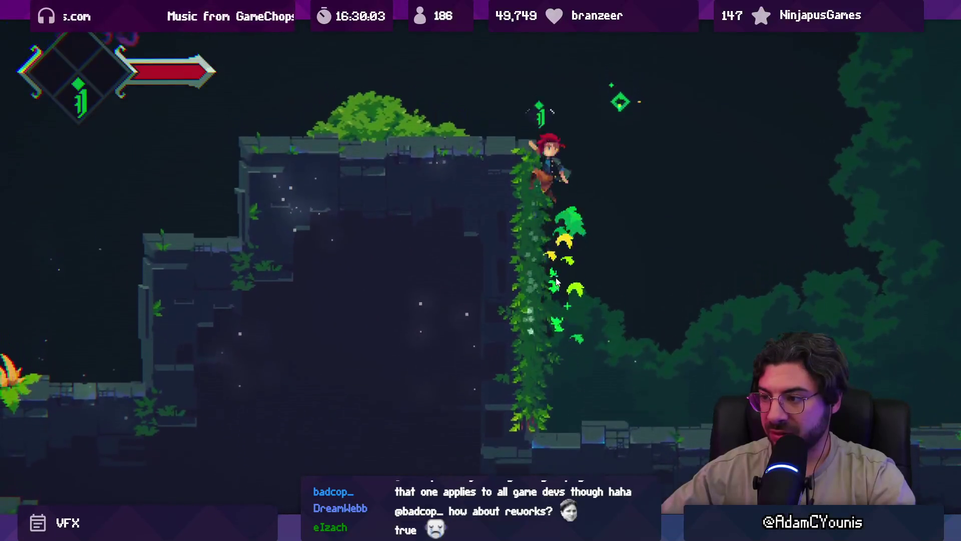
key("Right")
key("Right")
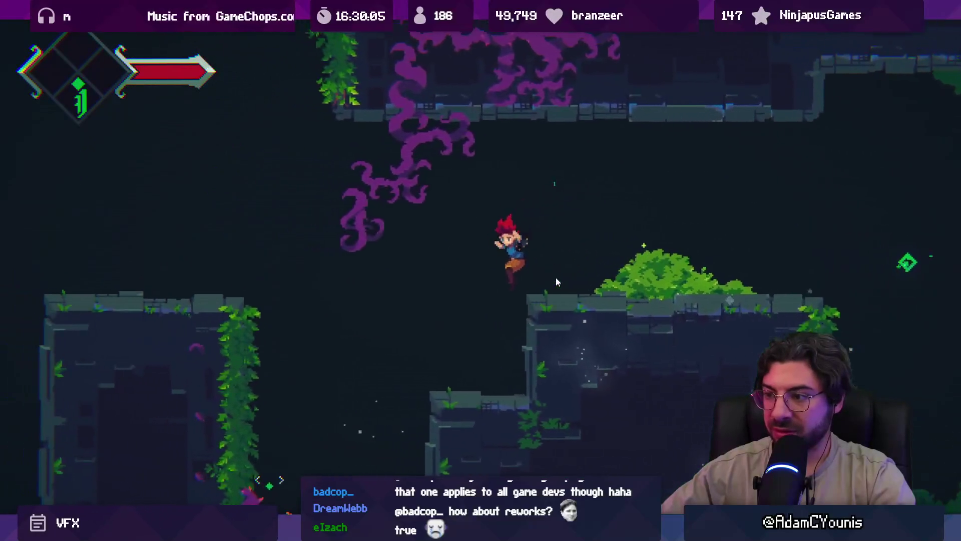
key("Up")
key("x")
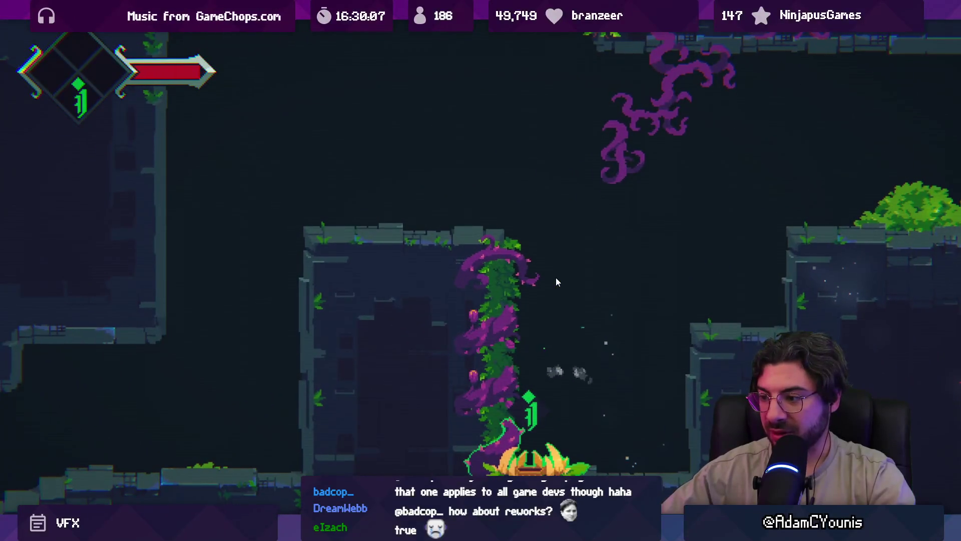
key("Right")
key("Left")
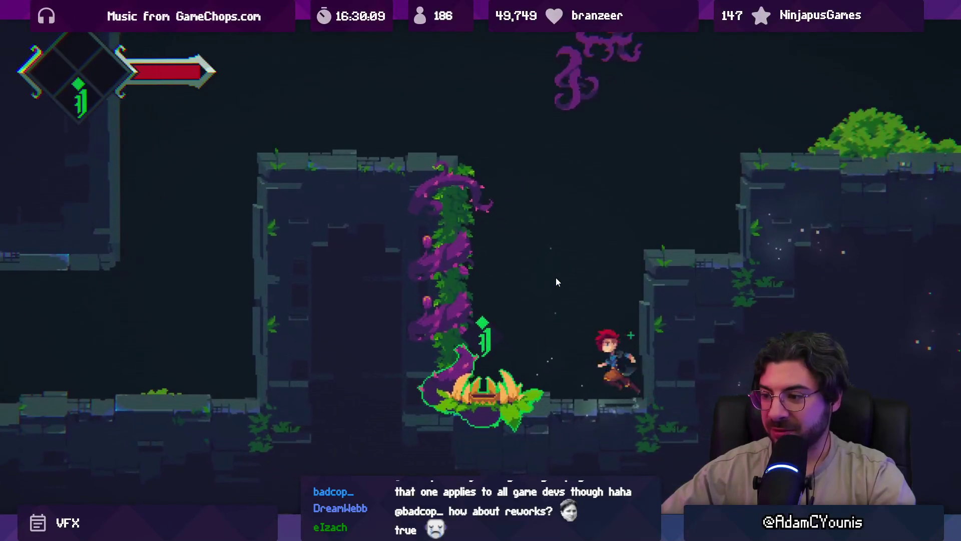
key("x")
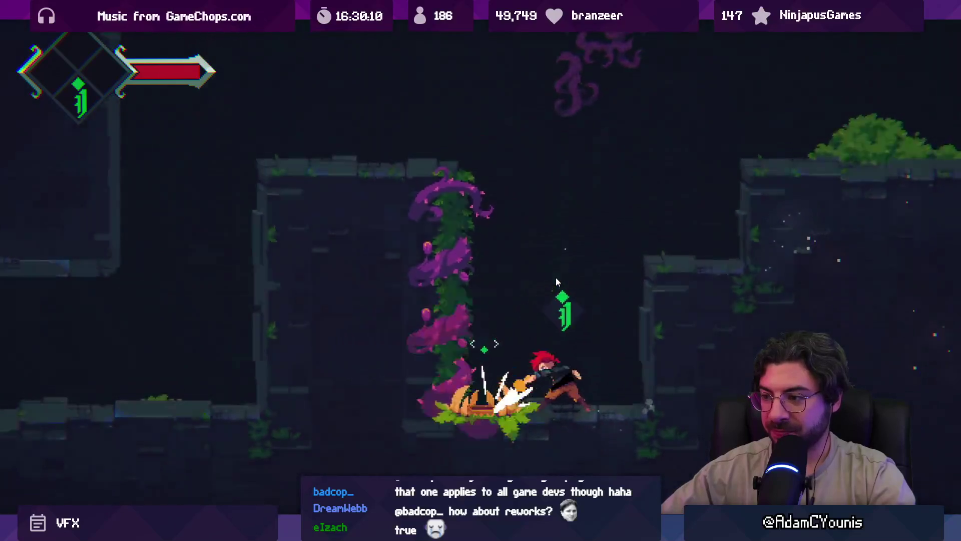
- Climb vines, break pots and slash plants into the crucible room, then exit the maximized Game view
key("Up")
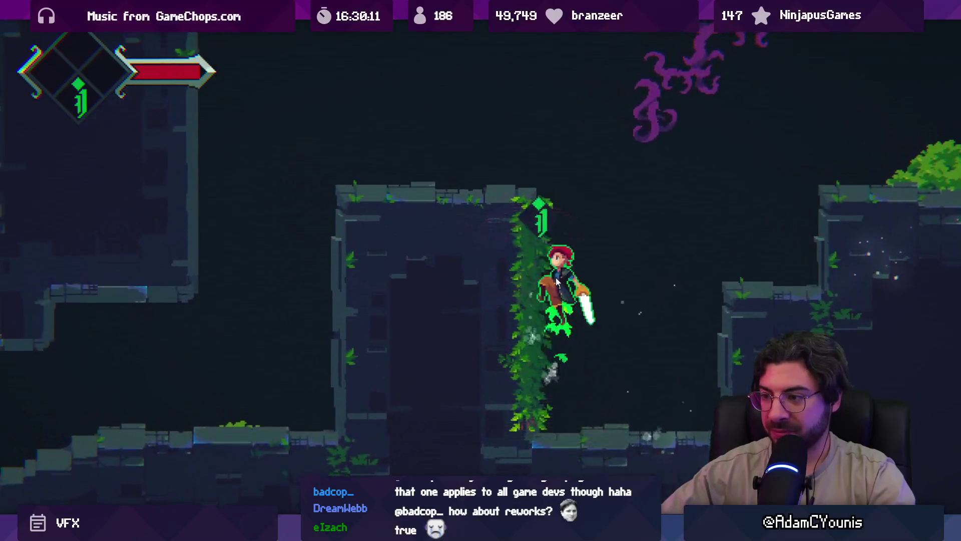
key("Left")
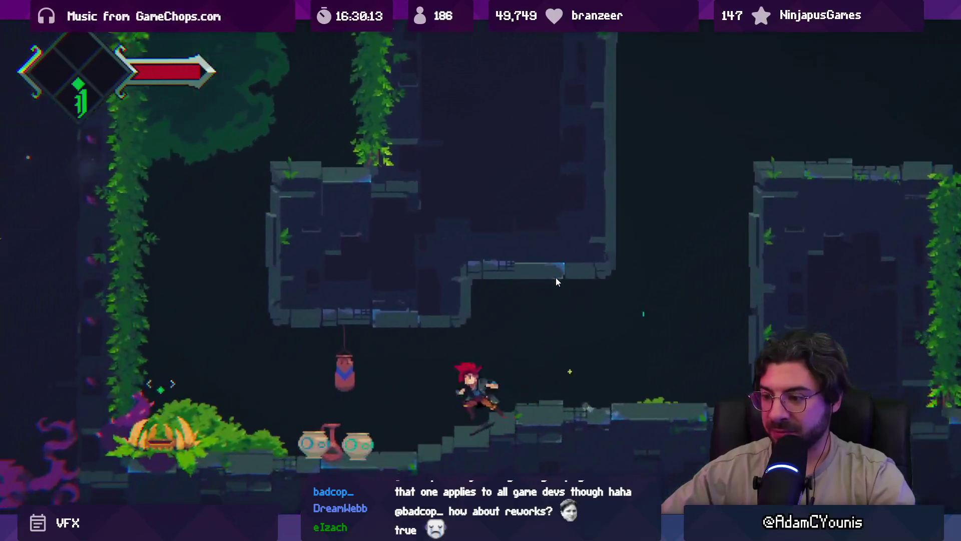
key("x")
key("x")
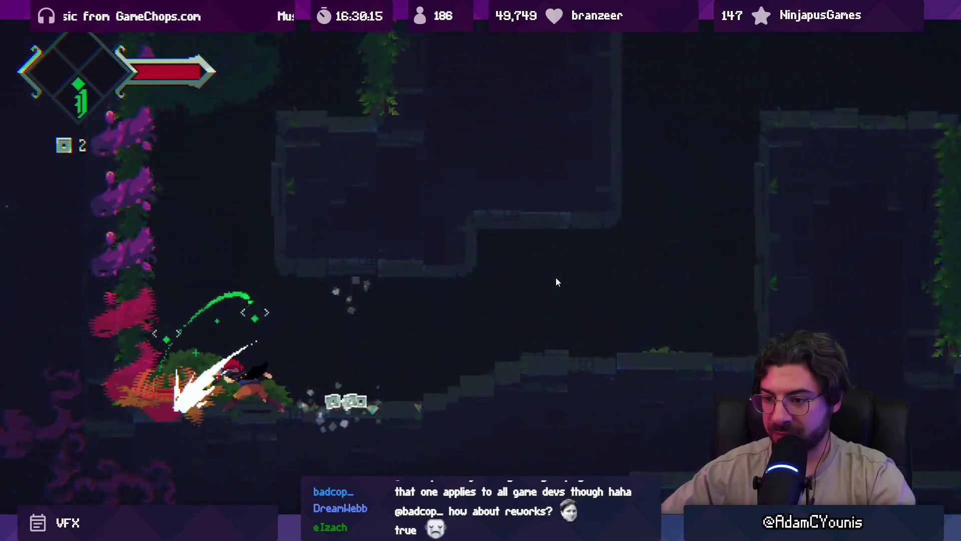
key("Right")
key("Left")
key("Up")
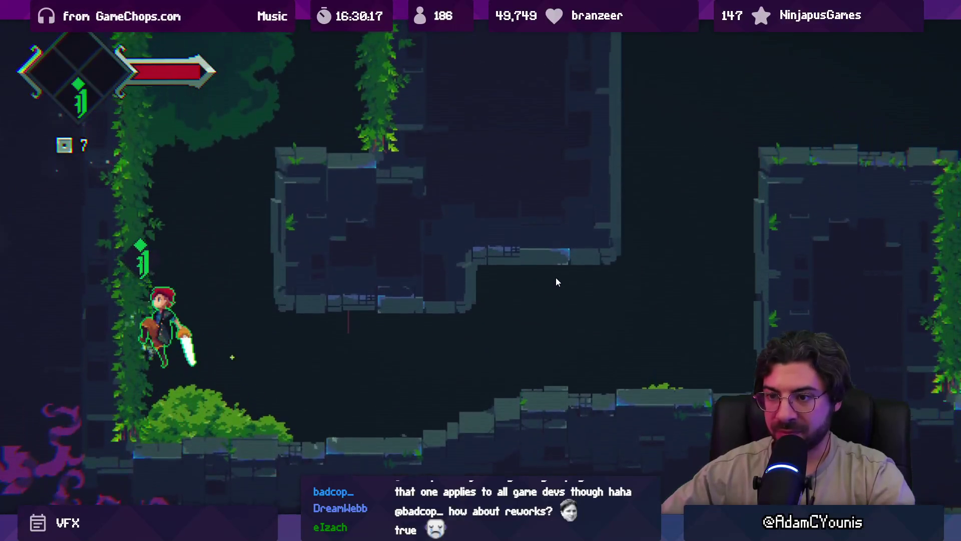
key("x")
key("Right")
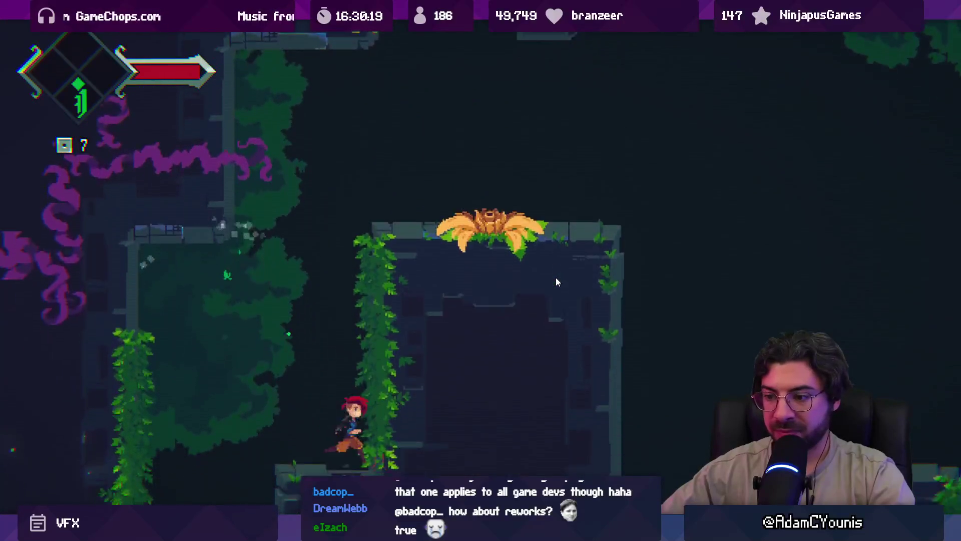
key("z")
key("Right")
key("x")
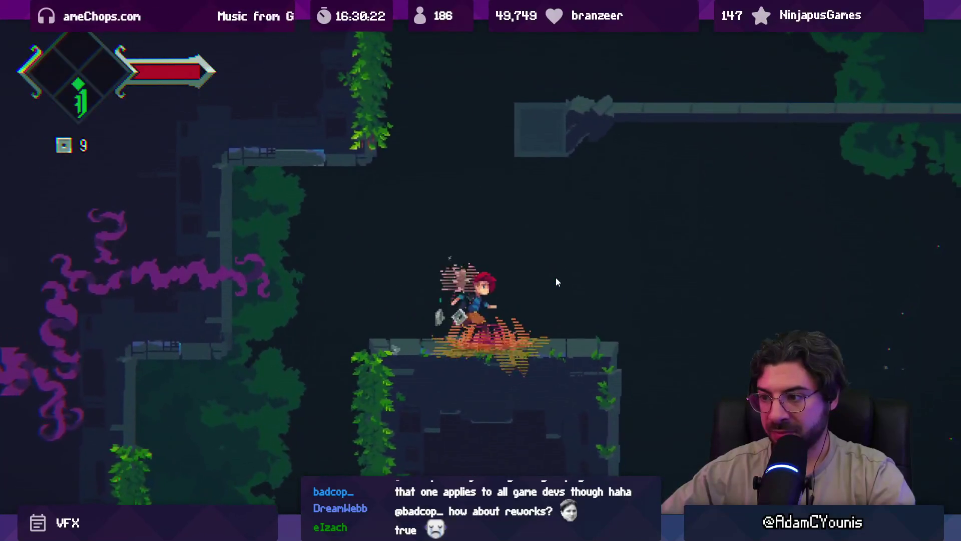
key("Right")
key("Up")
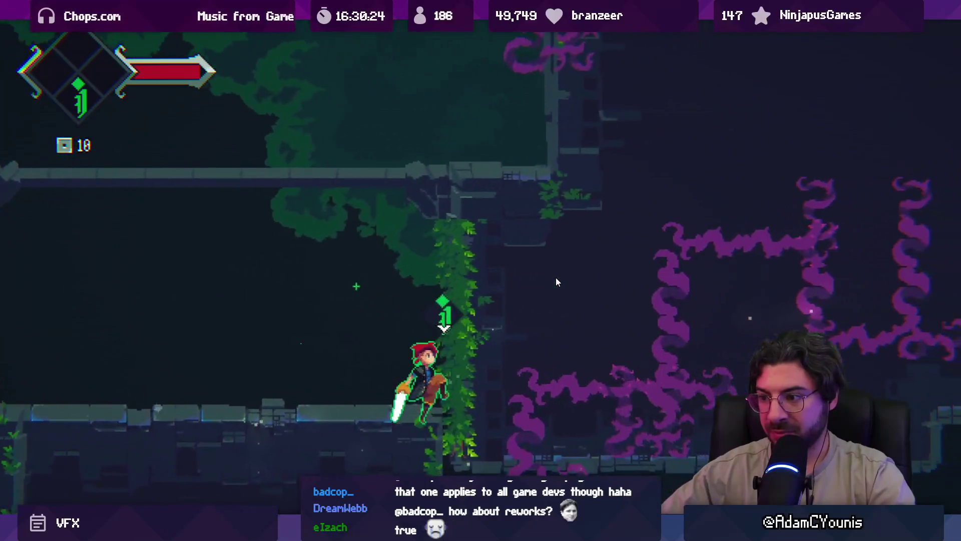
key("Left")
key("Right")
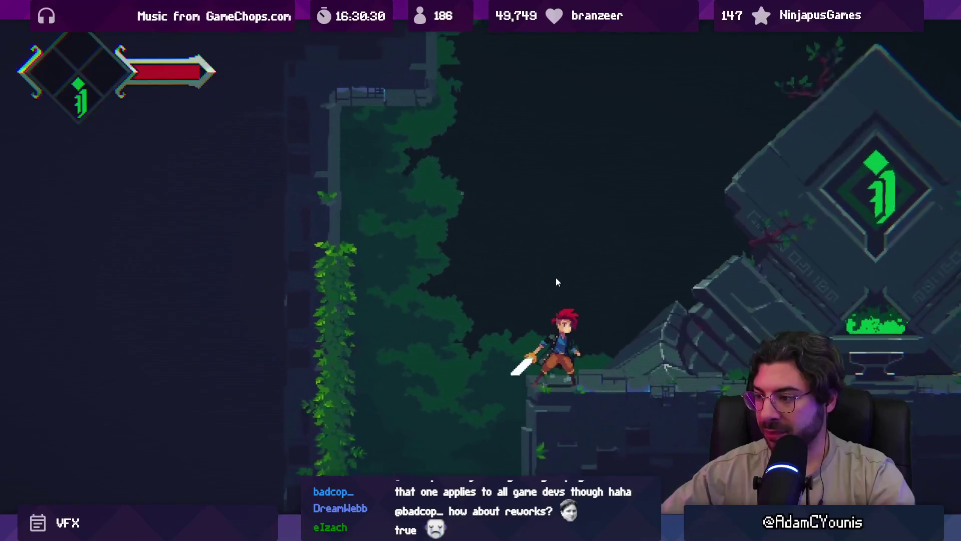
key("shift+space")
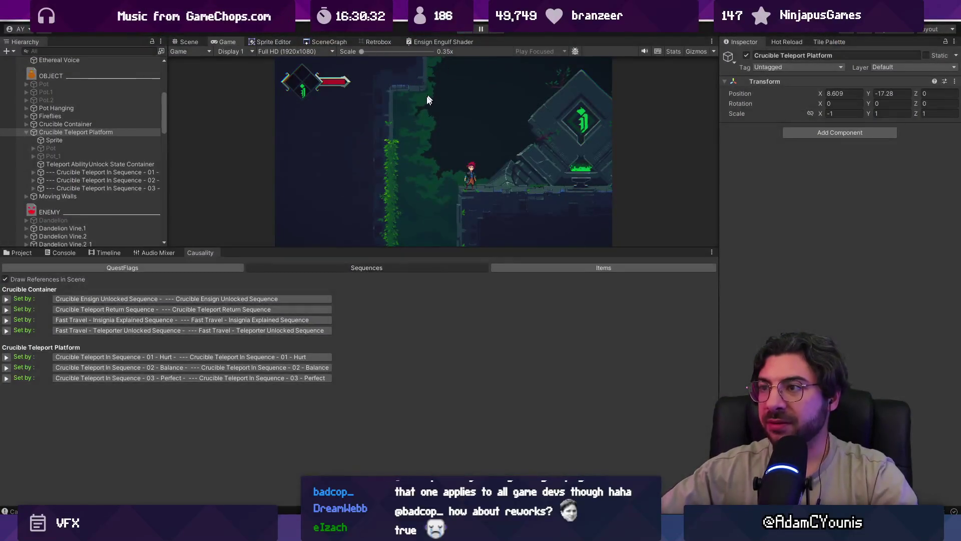
- Stop play, zoom to the tower room on the SceneGraph map, and play full-screen
key("ctrl+p")
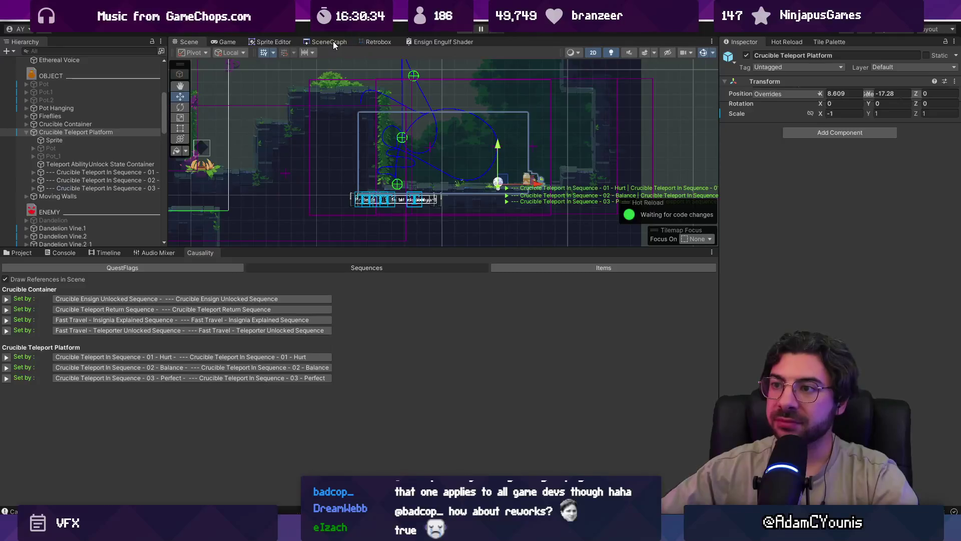
key("ctrl+g")
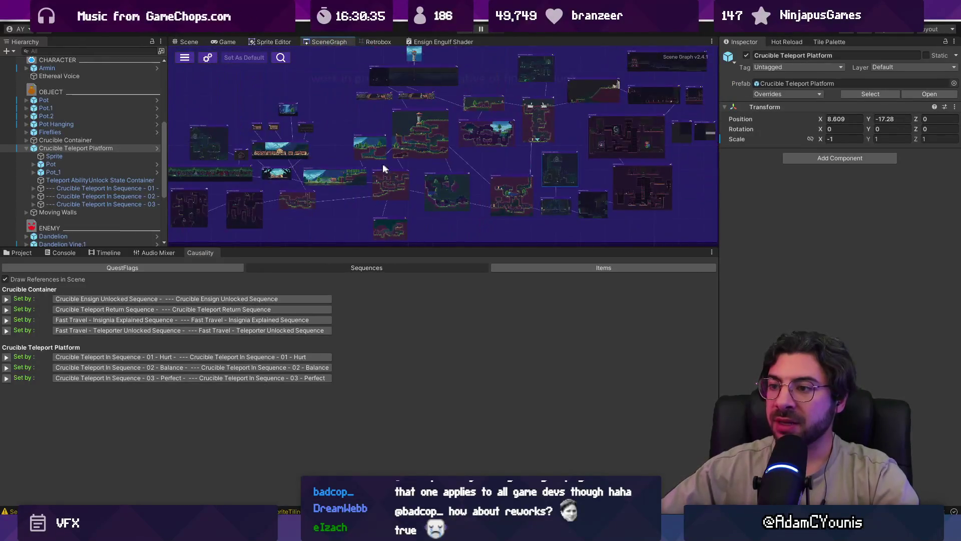
key("f")
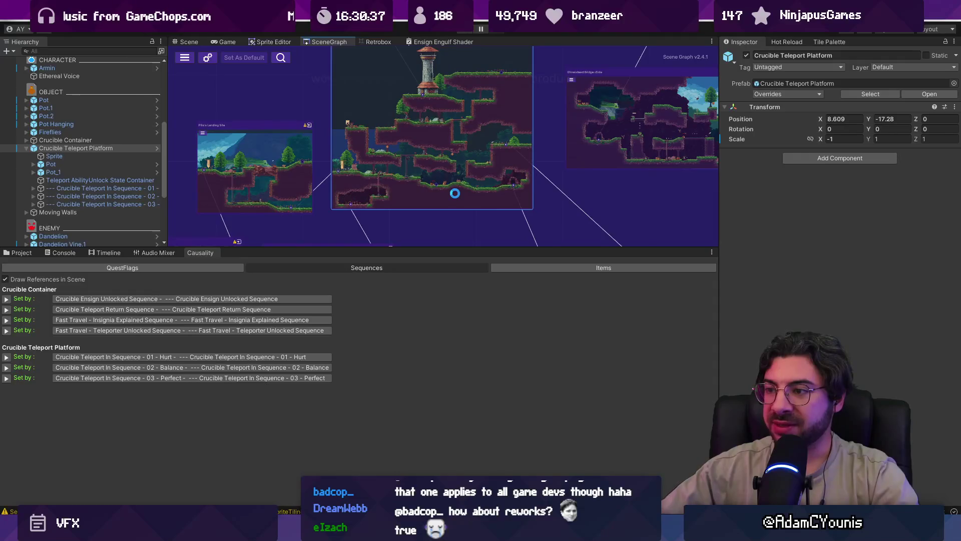
key("ctrl+p")
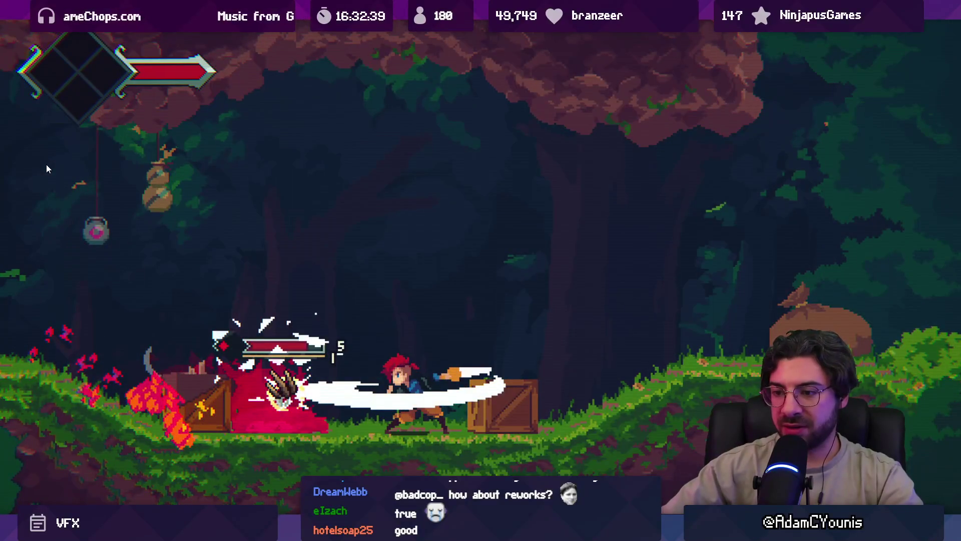
- Pause the fight, enlarge the Game view, and step frames until the Quill Cluster pickup label appears
key("F11")
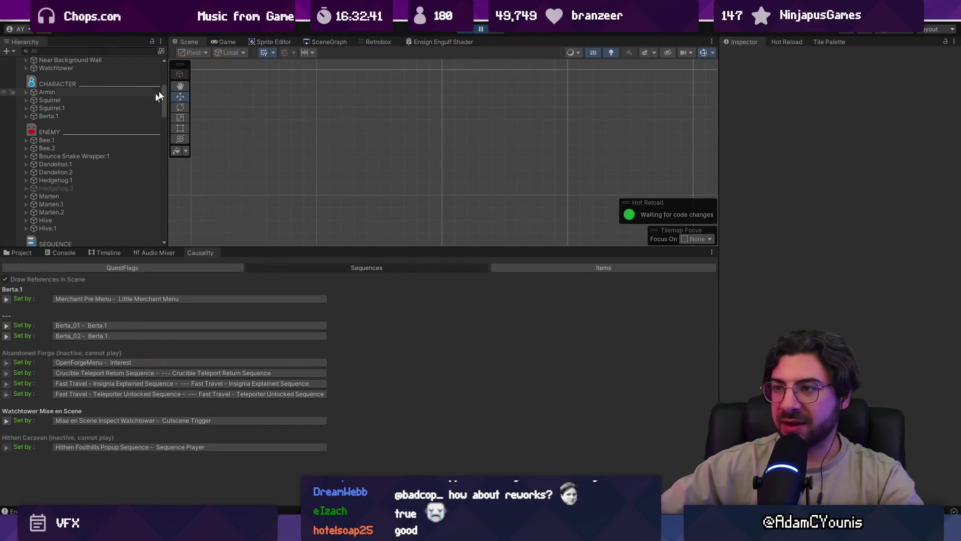
left_click_drag(335, 248, 335, 347)
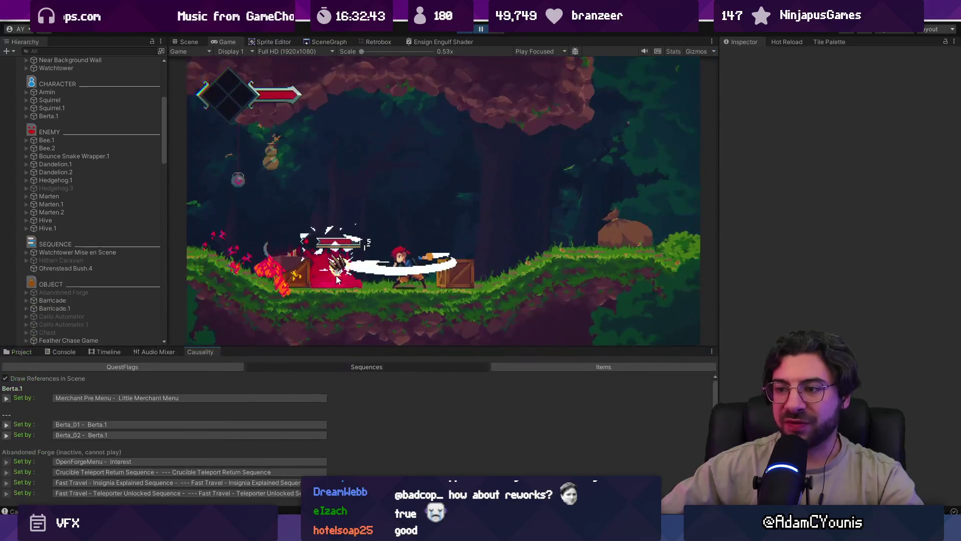
left_click(499, 33)
left_click(499, 32)
left_click(498, 32)
left_click(499, 33)
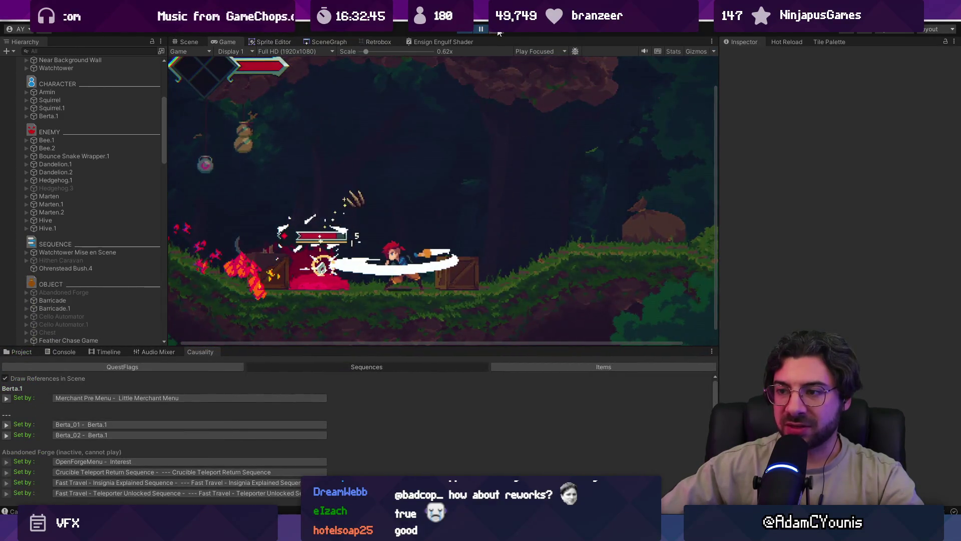
left_click(499, 33)
left_click(499, 32)
left_click(499, 33)
left_click(498, 33)
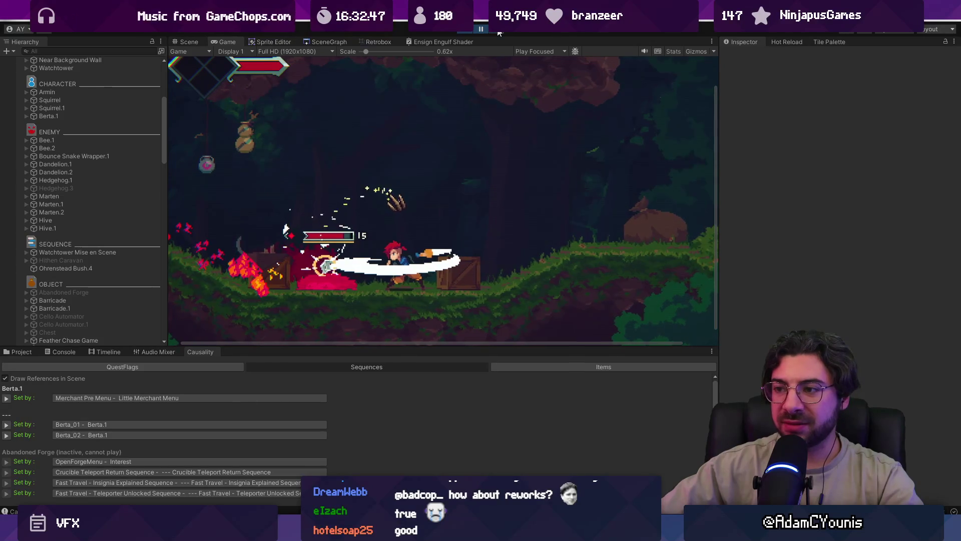
left_click(498, 33)
left_click(498, 32)
left_click(499, 32)
left_click(498, 33)
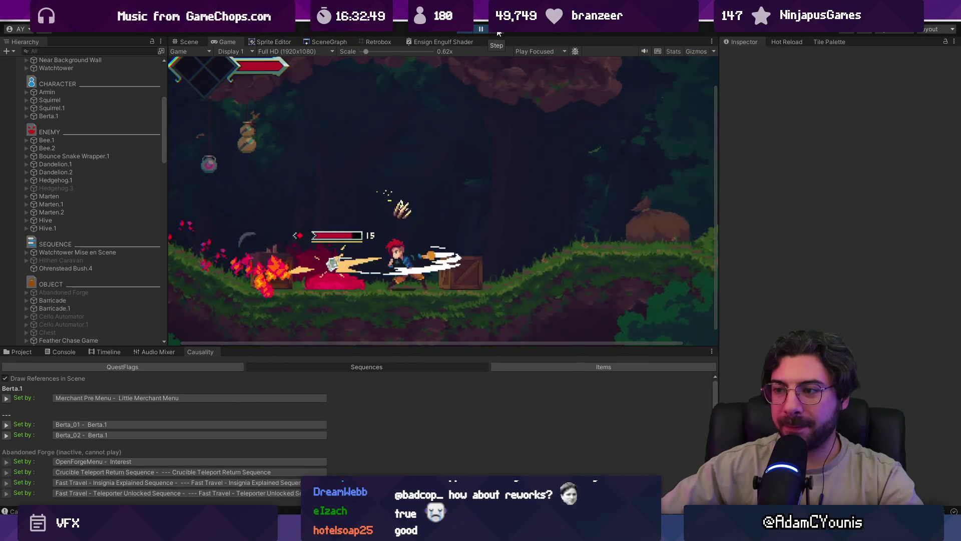
left_click(499, 33)
left_click(498, 33)
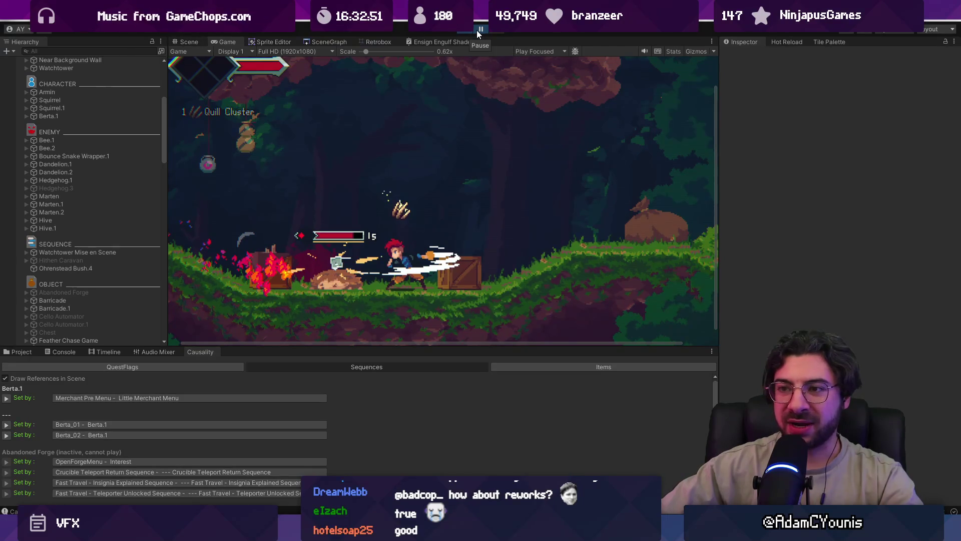
- Resume normal playback and switch over to Aseprite
left_click(477, 30)
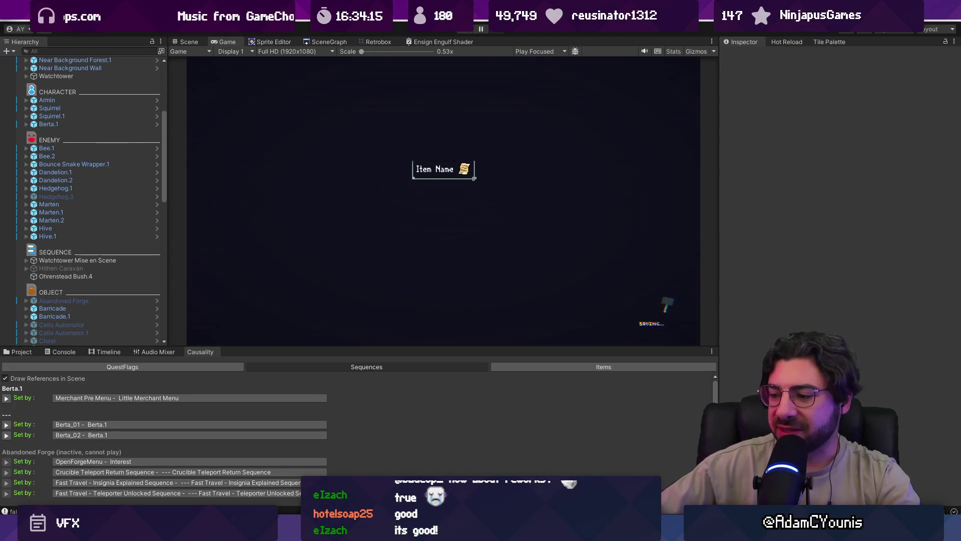
key("alt+Tab")
left_click_drag(183, 199, 284, 197)
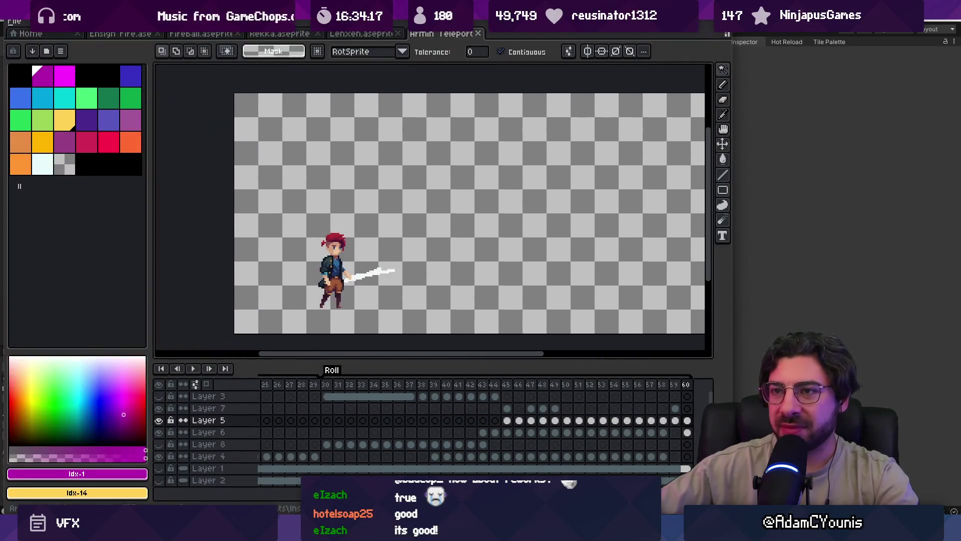
- Maximize Aseprite and switch through the open sprites to the Rekka character sprite
left_click(266, 34)
left_click(121, 34)
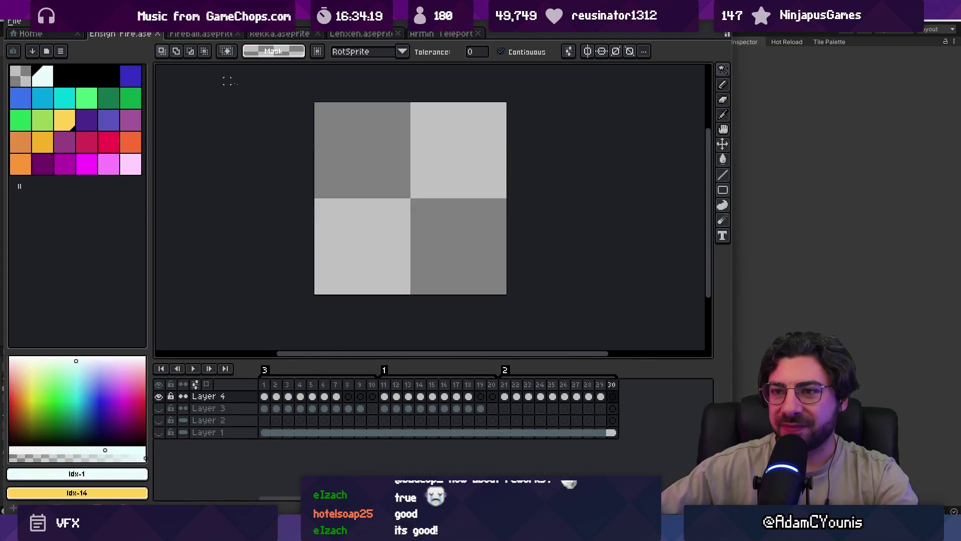
key("super+Up")
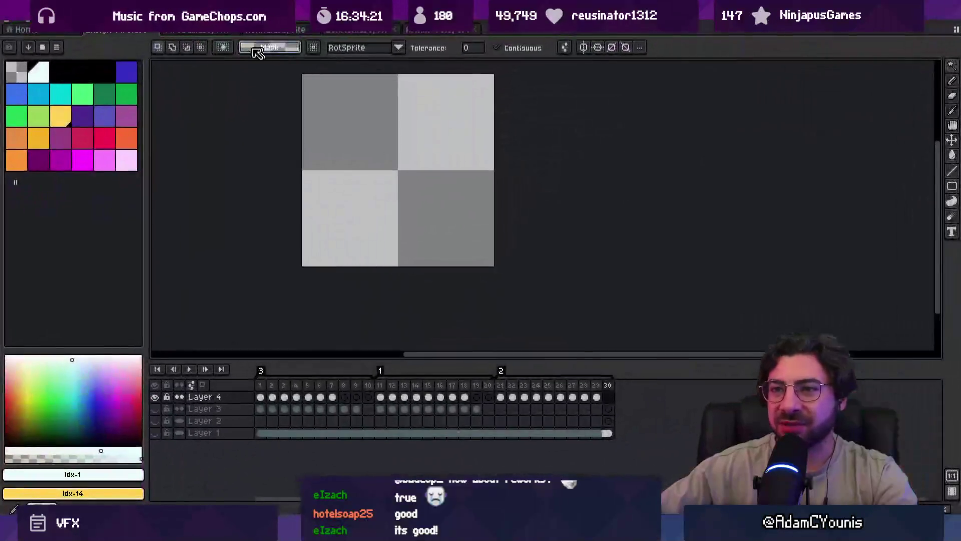
left_click(275, 31)
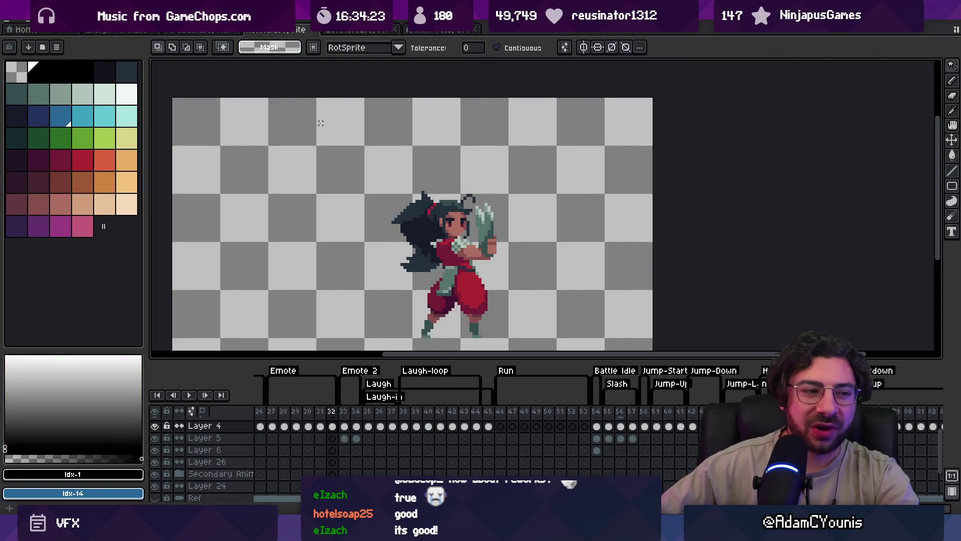
scroll(408, 172, "up", 3)
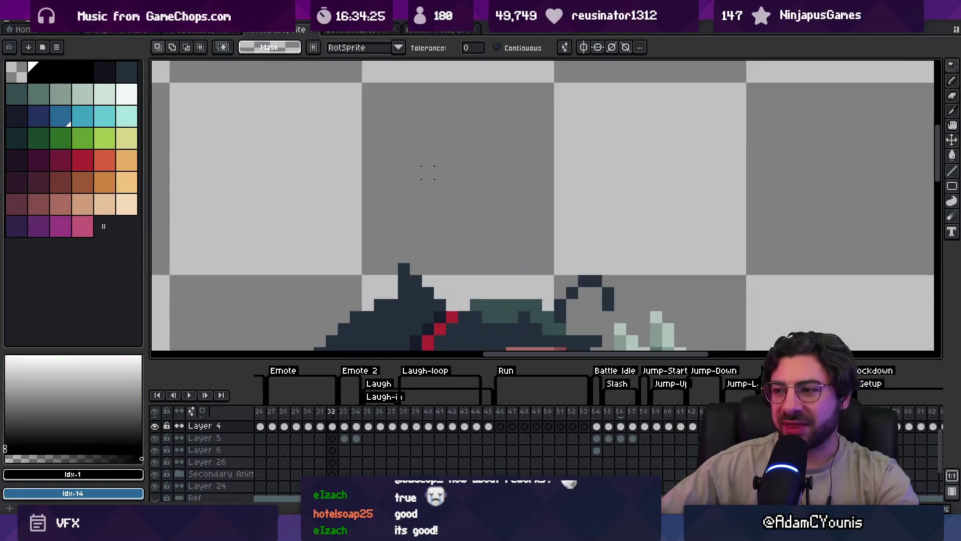
- Set the Text tool to the TinyFont2 font at size 6, discarding a misspelled attempt
key("t")
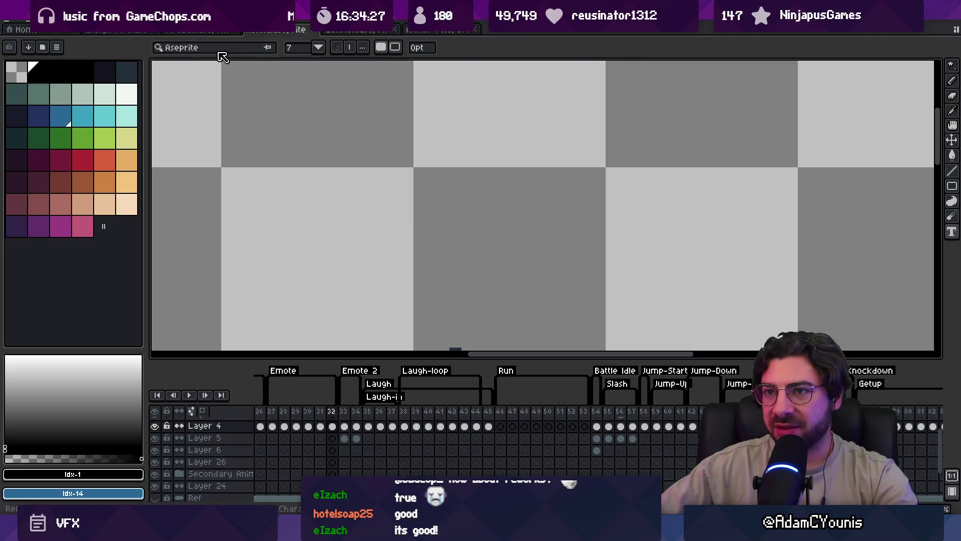
left_click(222, 50)
type("tiny")
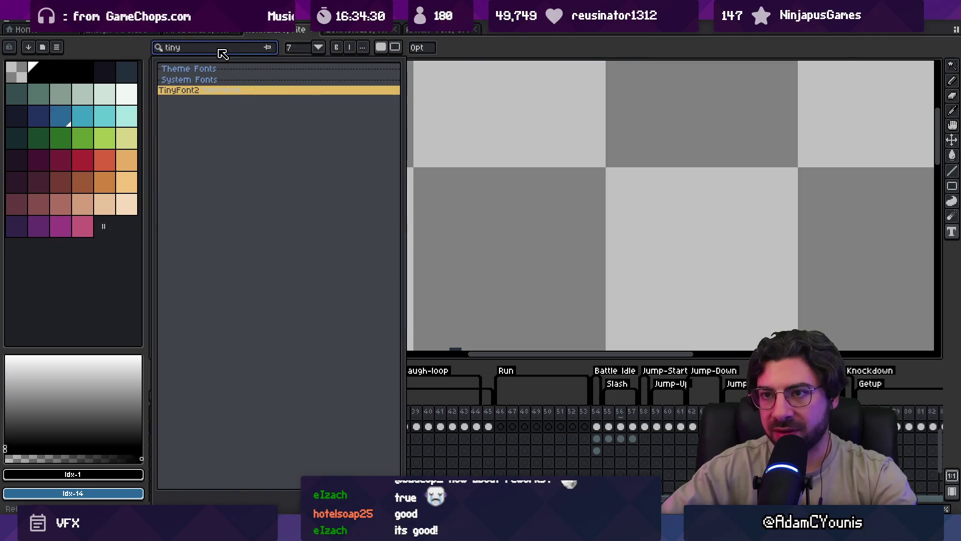
key("Return")
left_click(350, 172)
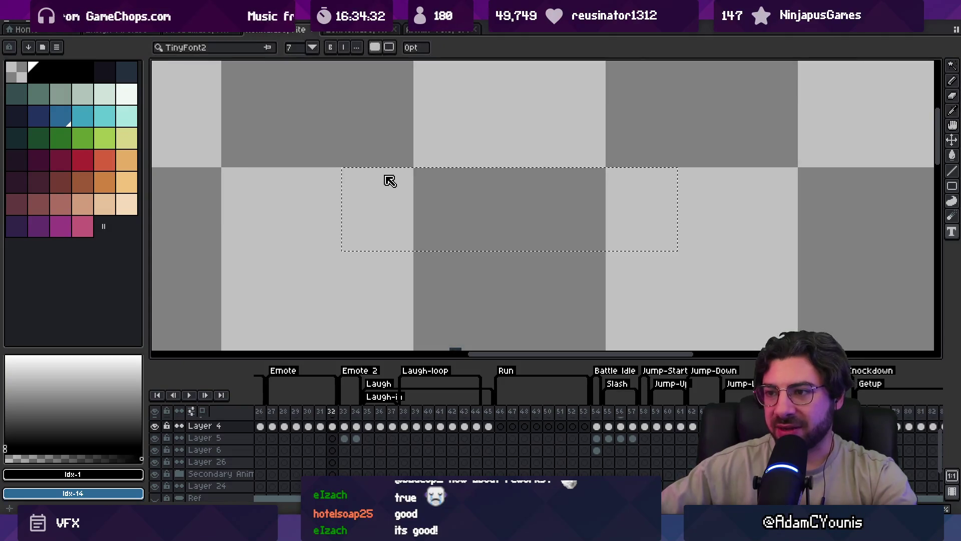
type("OVERFKILL")
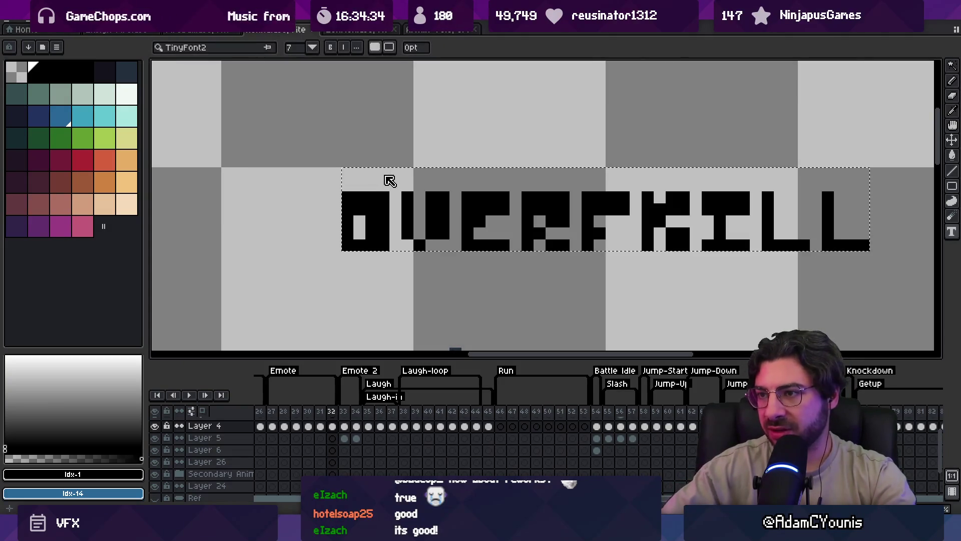
key("Escape")
left_click(297, 50)
type("6")
key("Return")
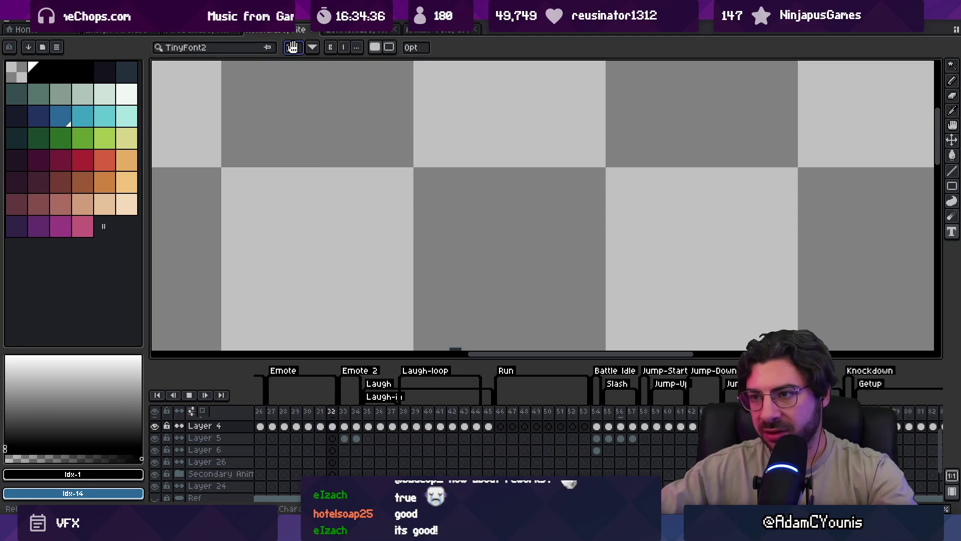
key("Return")
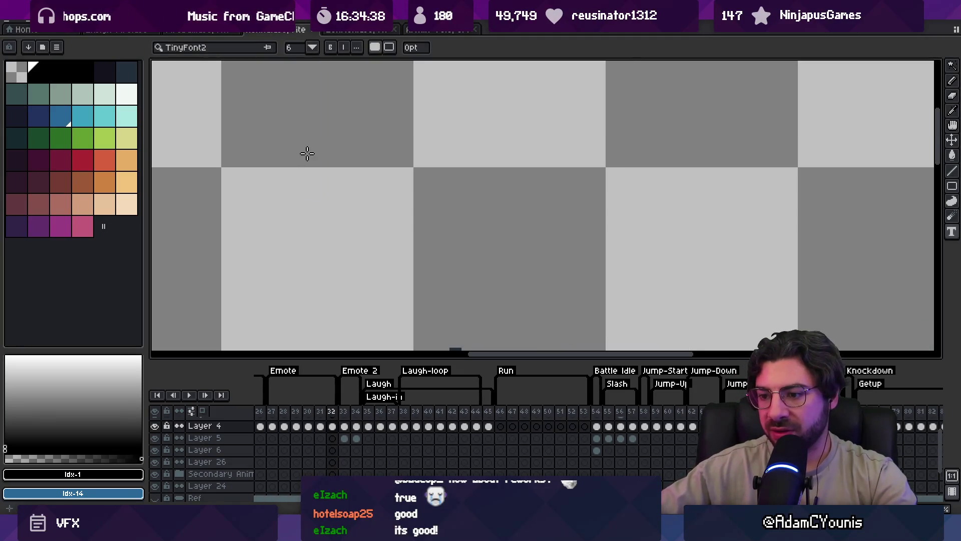
- Type OVERKILL above the character and fill its letters white-mint
left_click(308, 153)
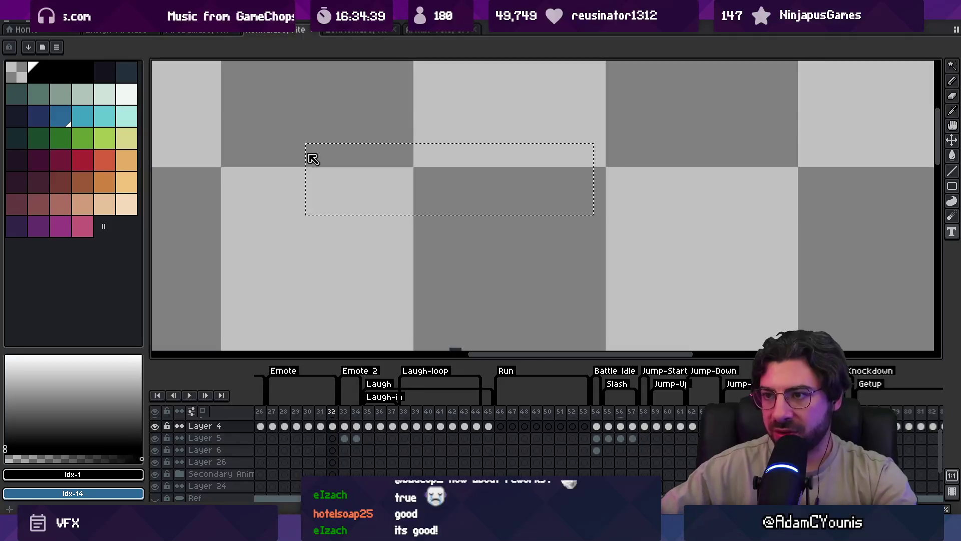
type("OVERKILL")
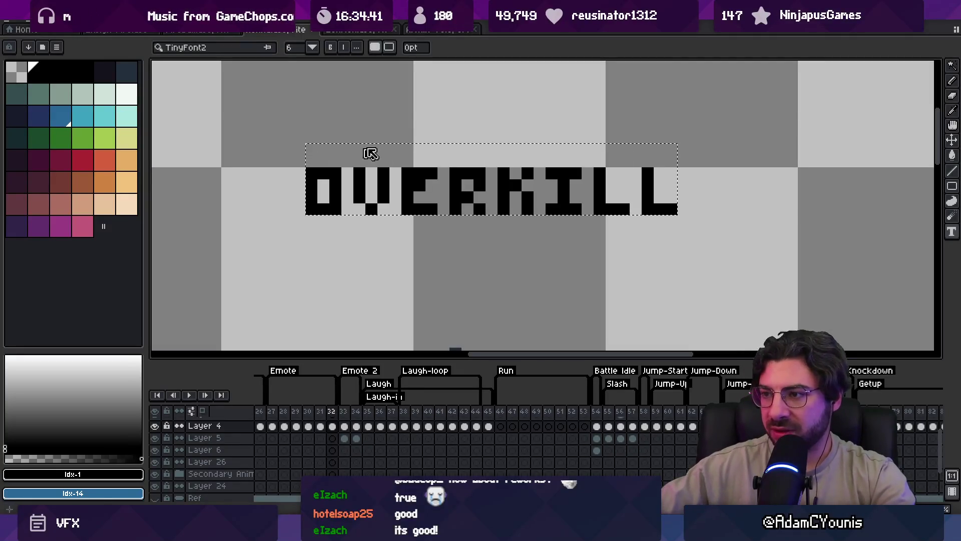
left_click(132, 95)
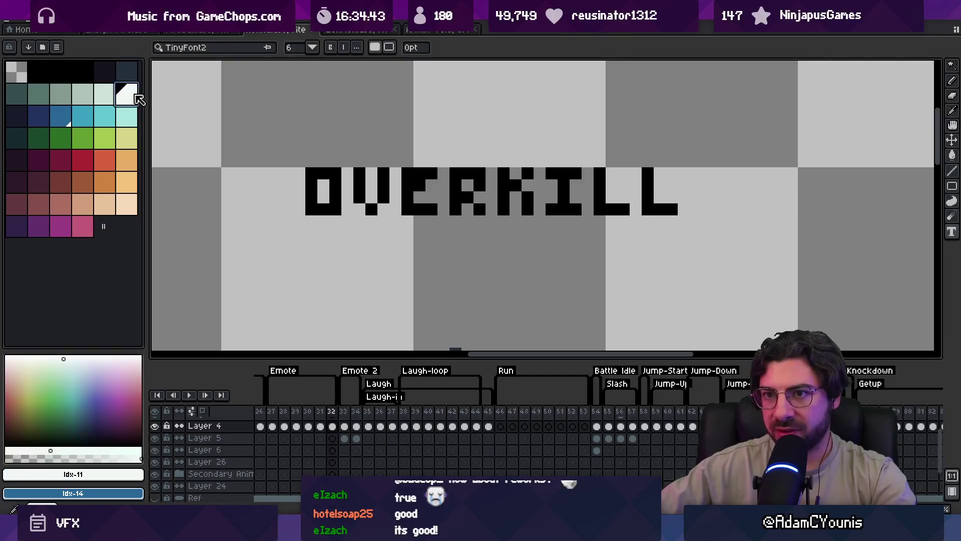
mouse_move(209, 131)
left_mouse_down()
mouse_move(627, 246)
mouse_move(715, 252)
left_mouse_up()
key("g")
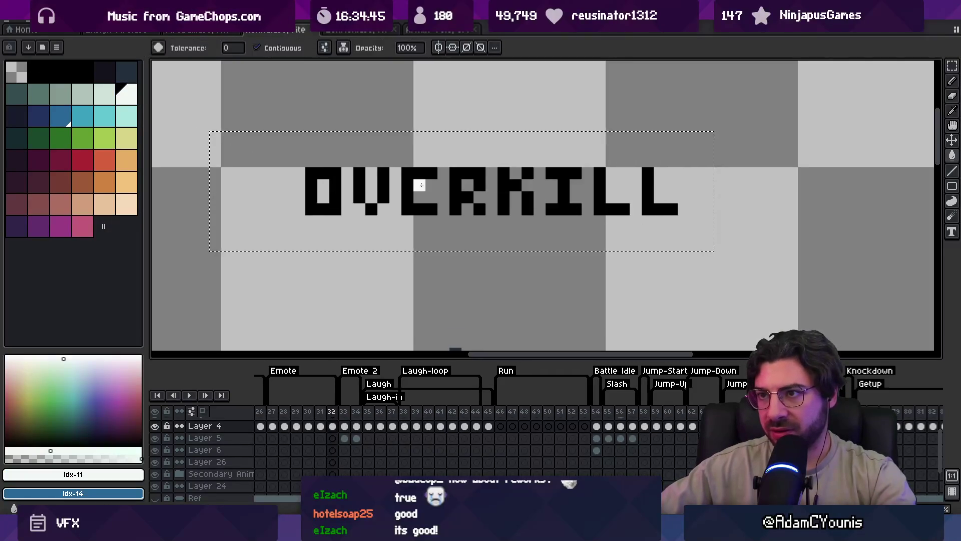
left_click(409, 183)
left_click(382, 181)
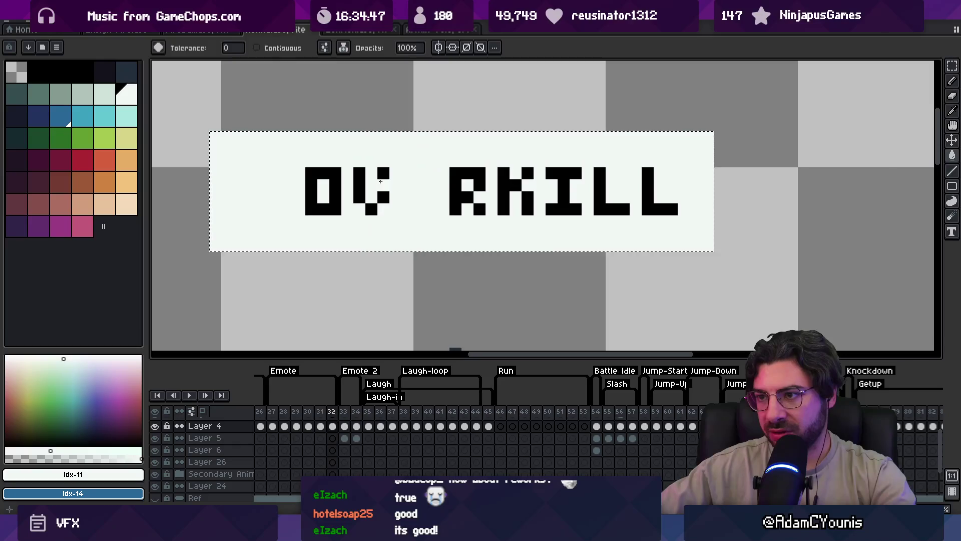
key("ctrl+z")
left_click(373, 190)
key("ctrl+d")
left_click_drag(383, 181, 366, 186)
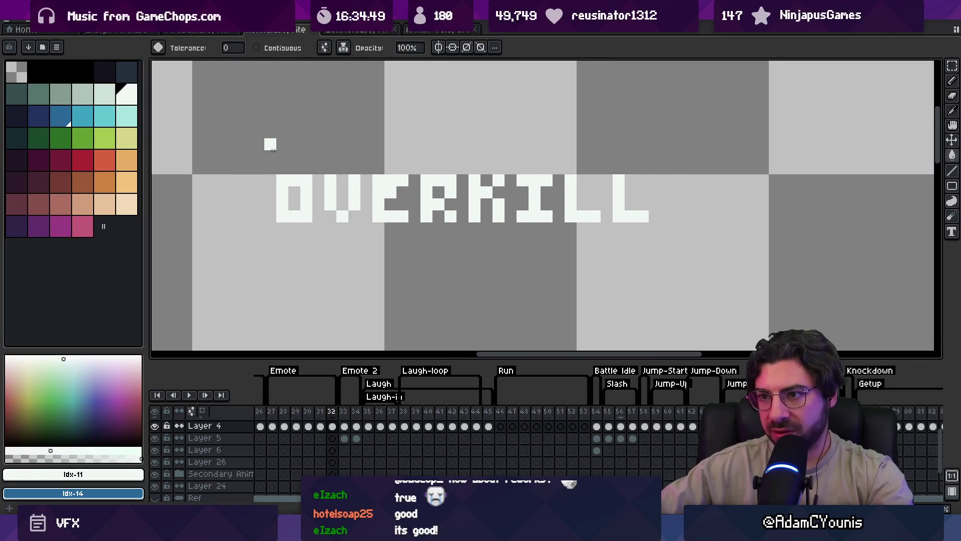
- Give OVERKILL a black outline and move it down toward the character
key("ctrl+shift+d")
left_click(89, 72)
key("shift+o")
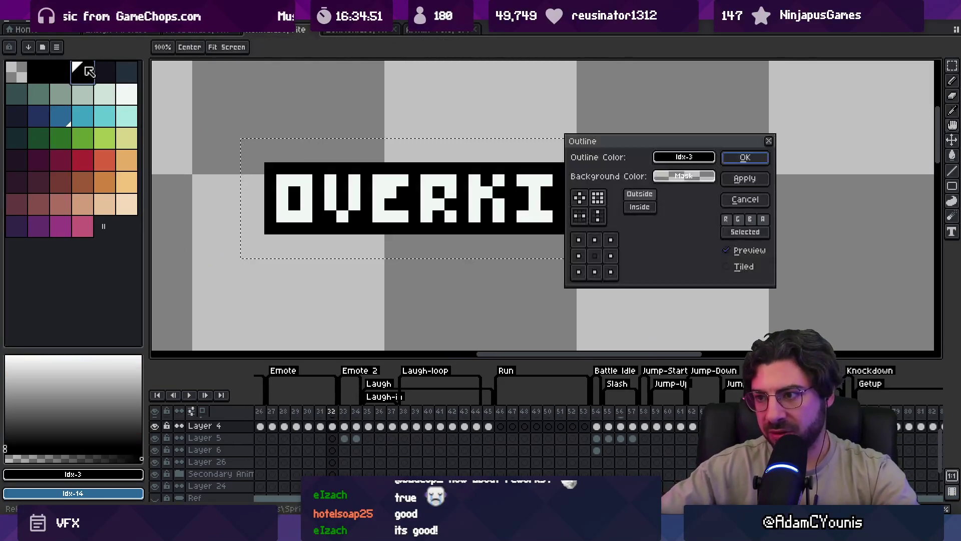
left_click(745, 157)
scroll(451, 209, "down", 3)
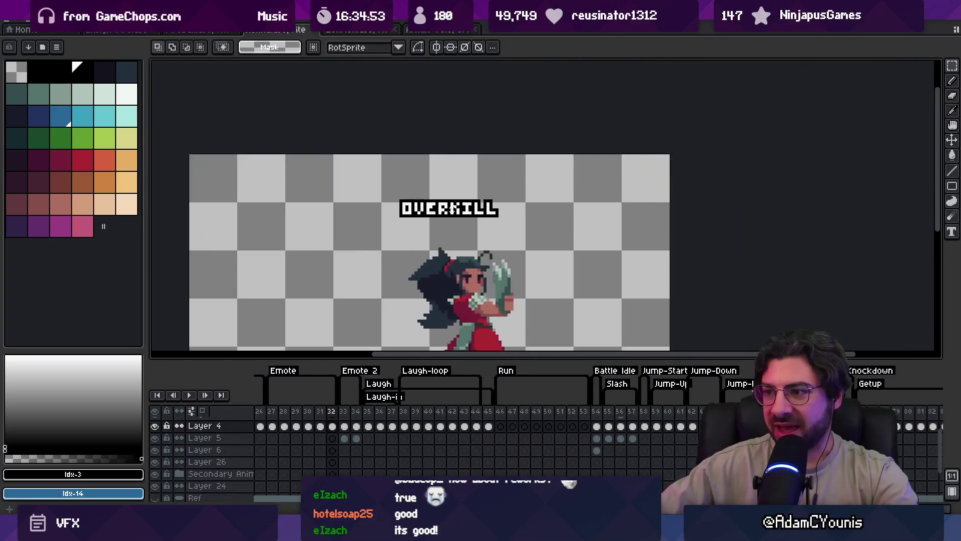
mouse_move(481, 208)
left_mouse_down()
mouse_move(502, 254)
mouse_move(498, 220)
left_mouse_up()
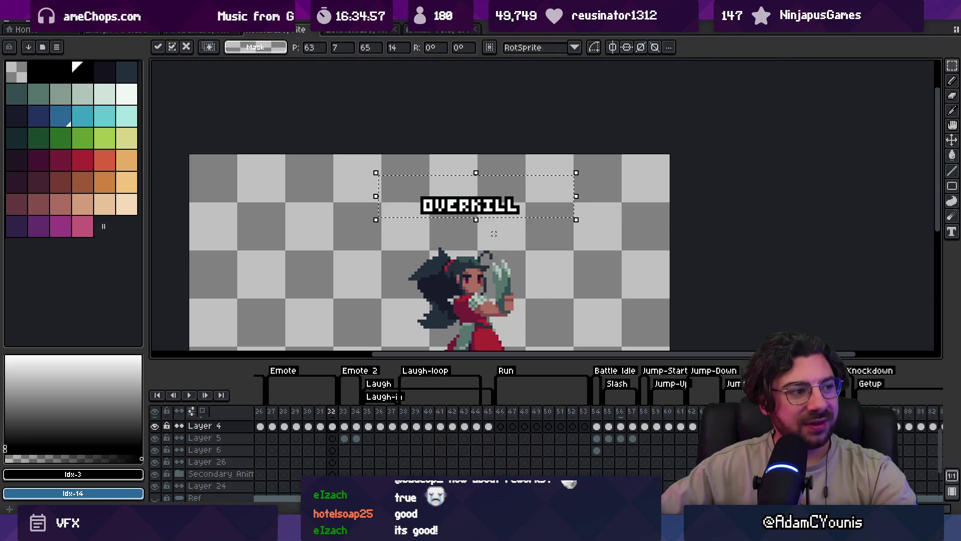
scroll(494, 234, "up", 1)
key("Return")
- Reposition the OVERKILL label just above the character's head and deselect it
left_click_drag(381, 181, 606, 229)
mouse_move(533, 205)
left_mouse_down()
mouse_move(536, 279)
mouse_move(518, 209)
left_mouse_up()
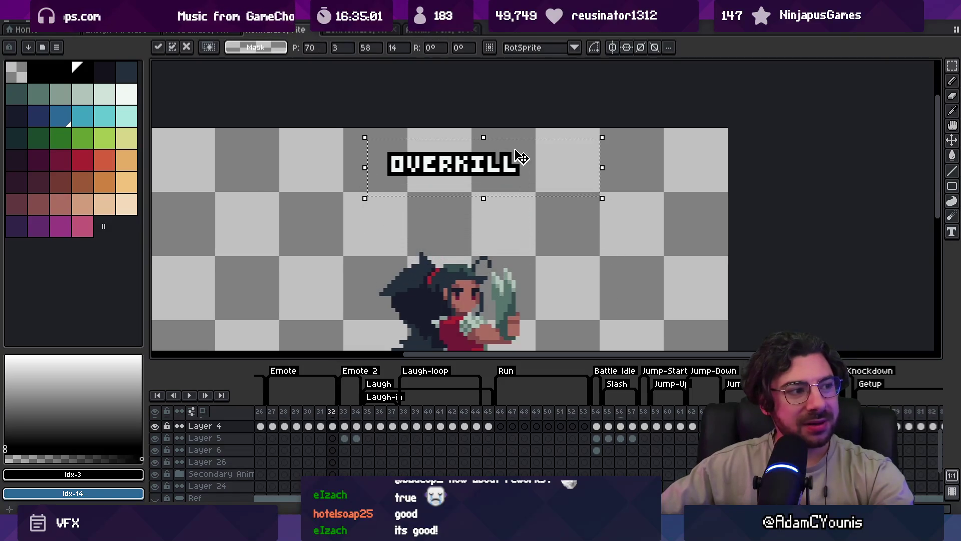
key("Return")
left_click_drag(365, 199, 561, 145)
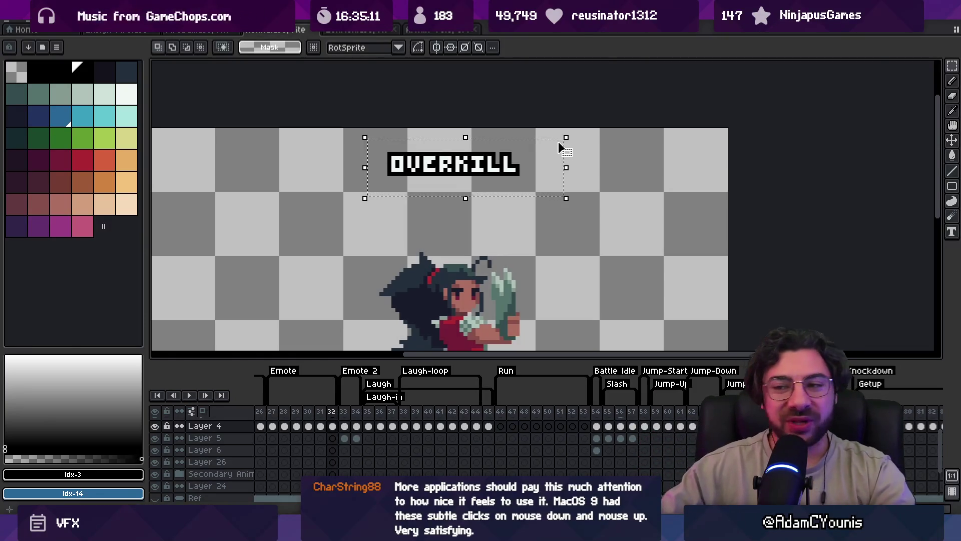
key("ctrl+d")
- Type STUN below OVERKILL in white and give it a black outline
key("t")
left_click(364, 208)
type("STUN")
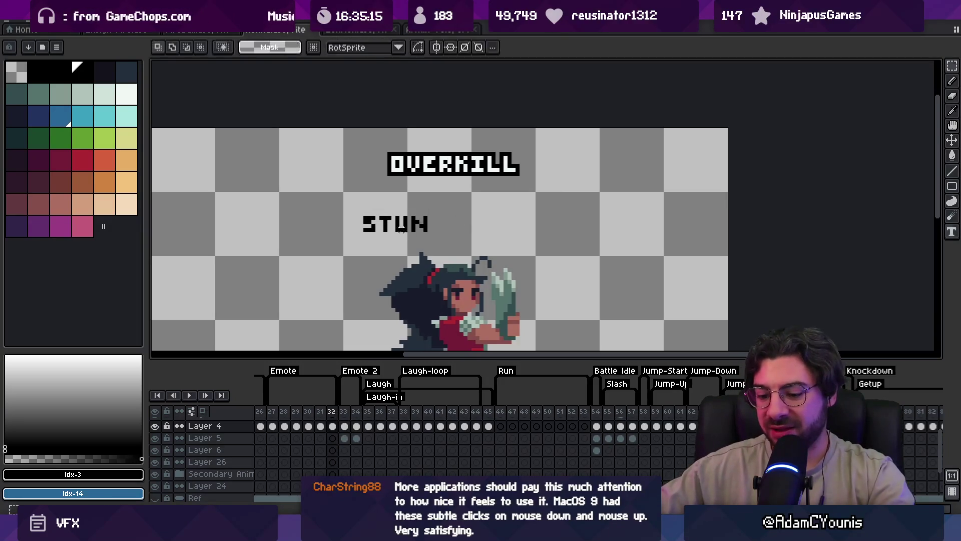
key("Return")
key("g")
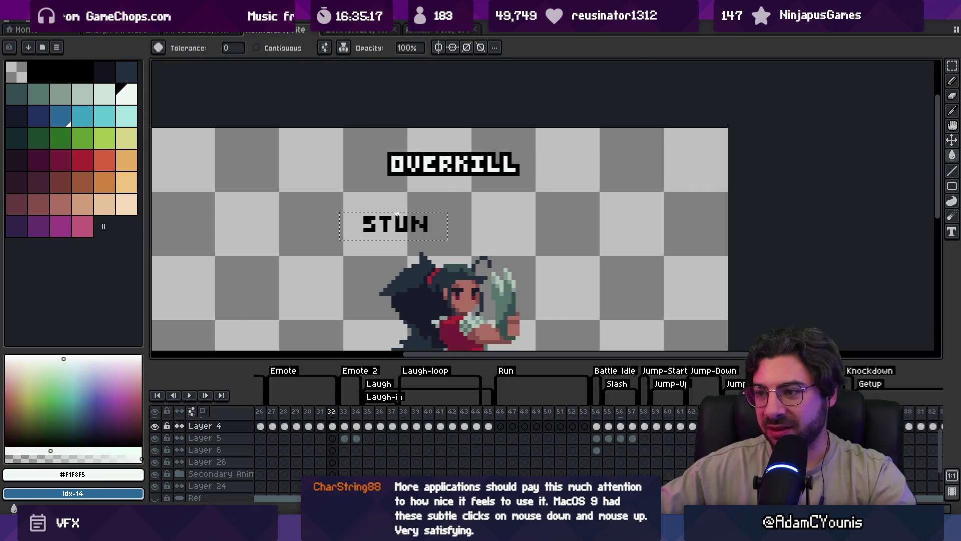
key("m")
left_click_drag(343, 203, 440, 244)
key("shift+o")
left_click_drag(683, 157, 519, 152)
left_click(746, 157)
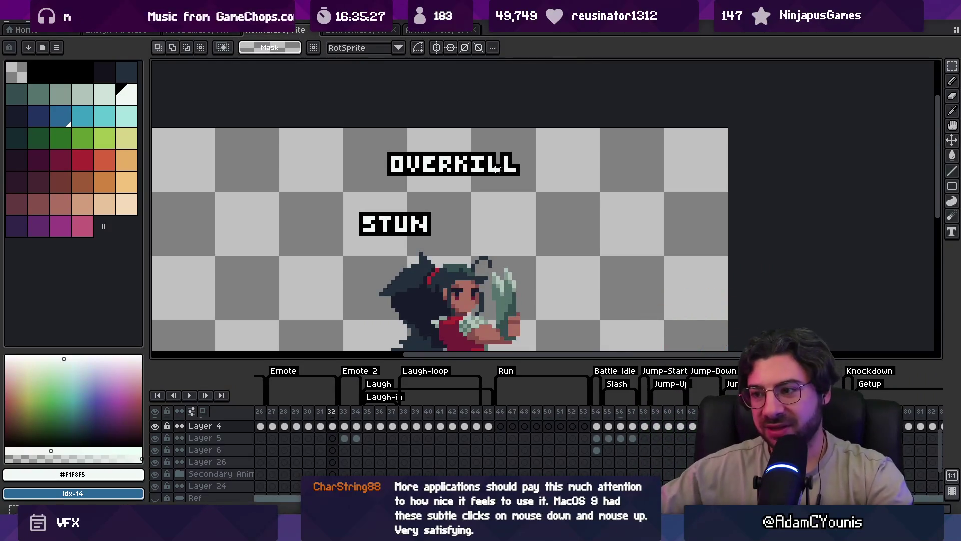
- Select and delete the OVERKILL label from the canvas
left_click_drag(371, 184, 559, 134)
key("Delete")
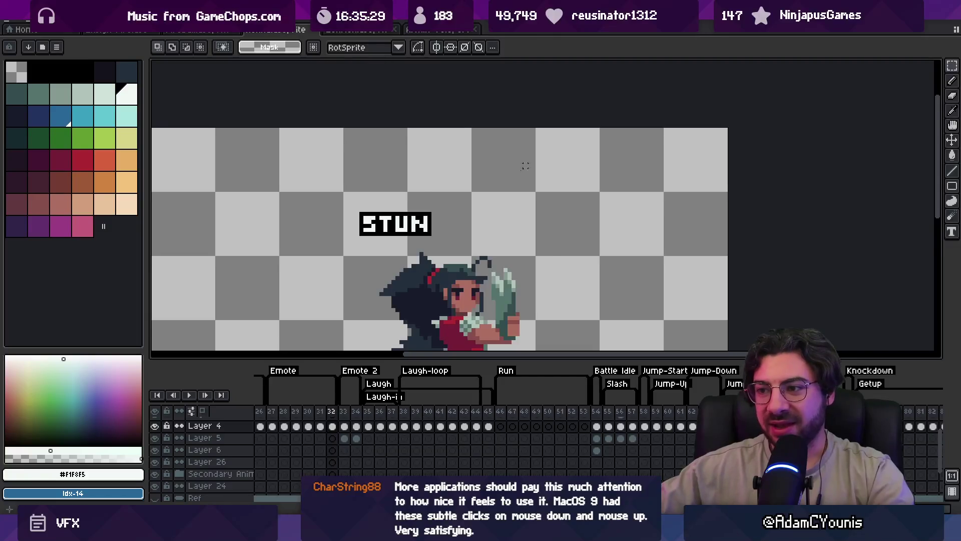
scroll(449, 210, "down", 1)
scroll(447, 214, "down", 1)
scroll(456, 215, "up", 2)
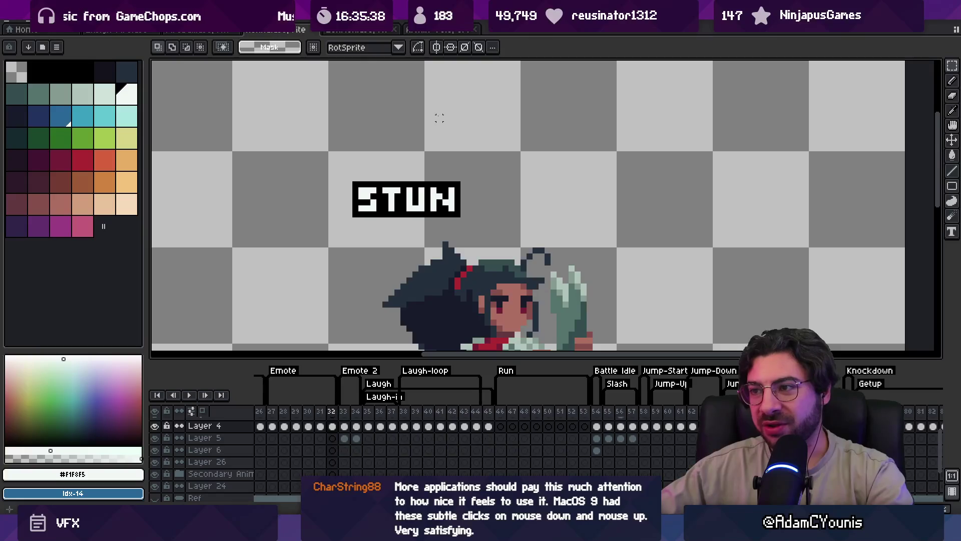
- Start a COMBO label above STUN, then discard it and cancel the outline preview
key("t")
left_click(378, 123)
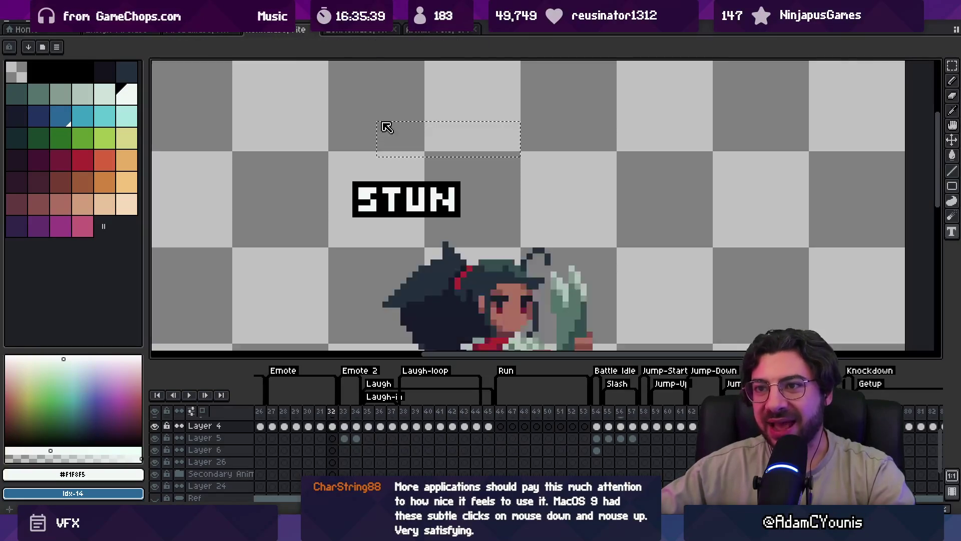
type("CO")
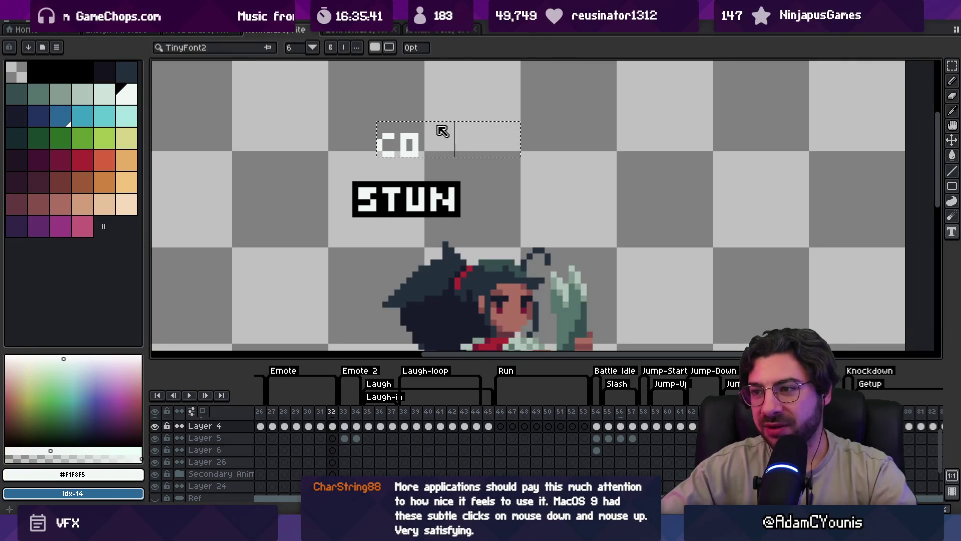
type("MBO")
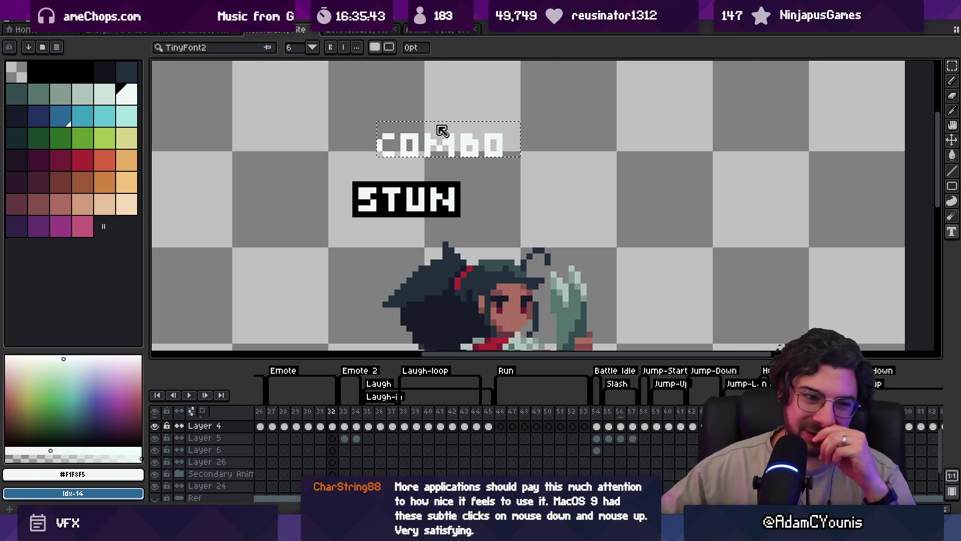
key("Escape")
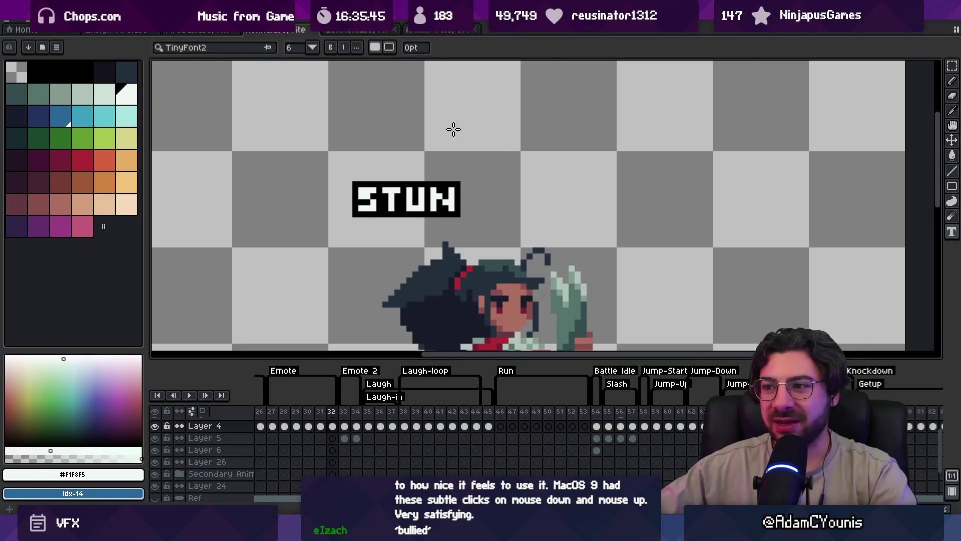
key("shift+o")
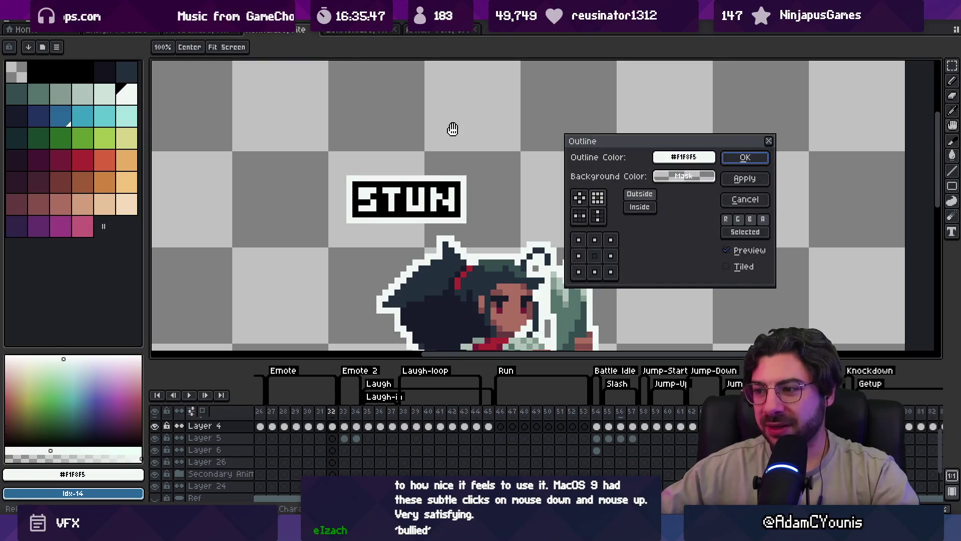
key("Escape")
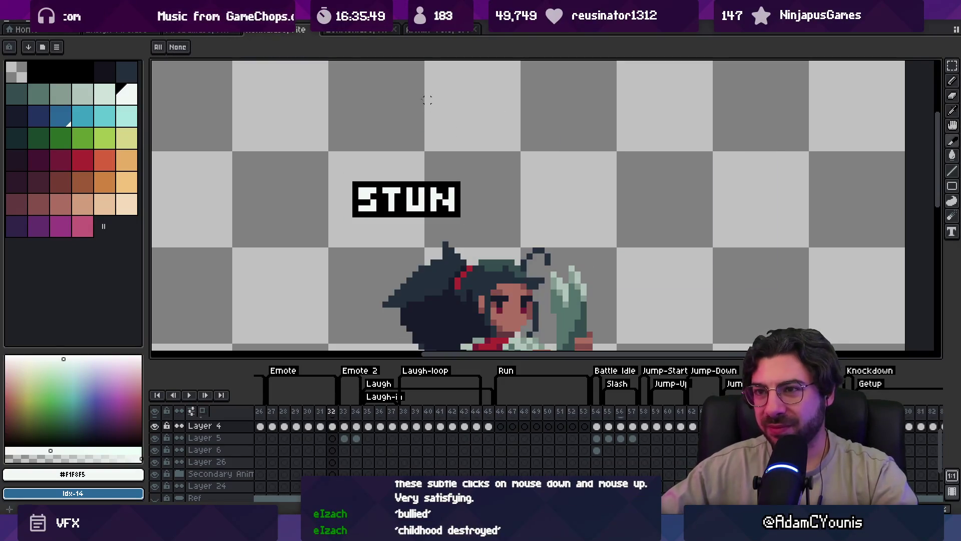
- Type COMBO above STUN and give it a black outline
key("t")
left_click(421, 100)
type("COMBO")
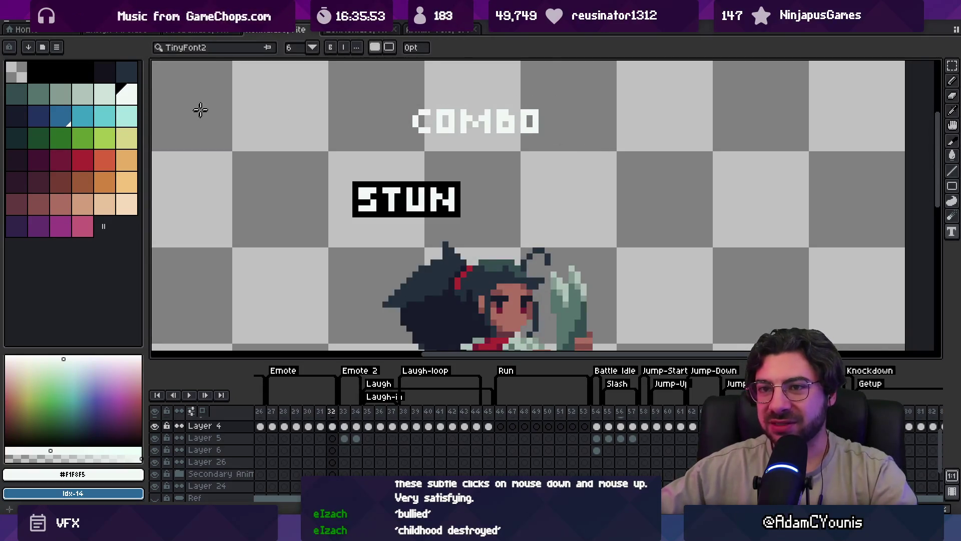
key("m")
left_click_drag(386, 95, 565, 160)
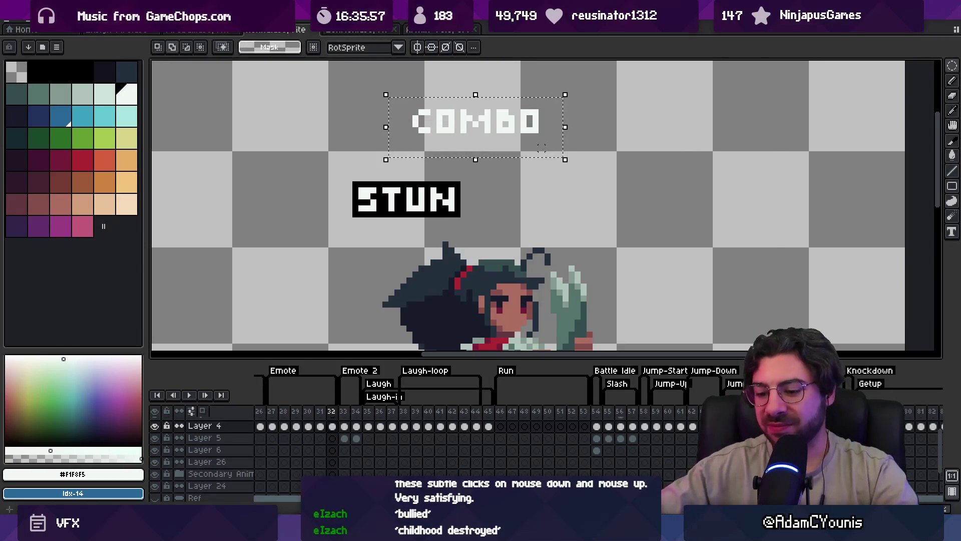
key("shift+o")
left_click(359, 191)
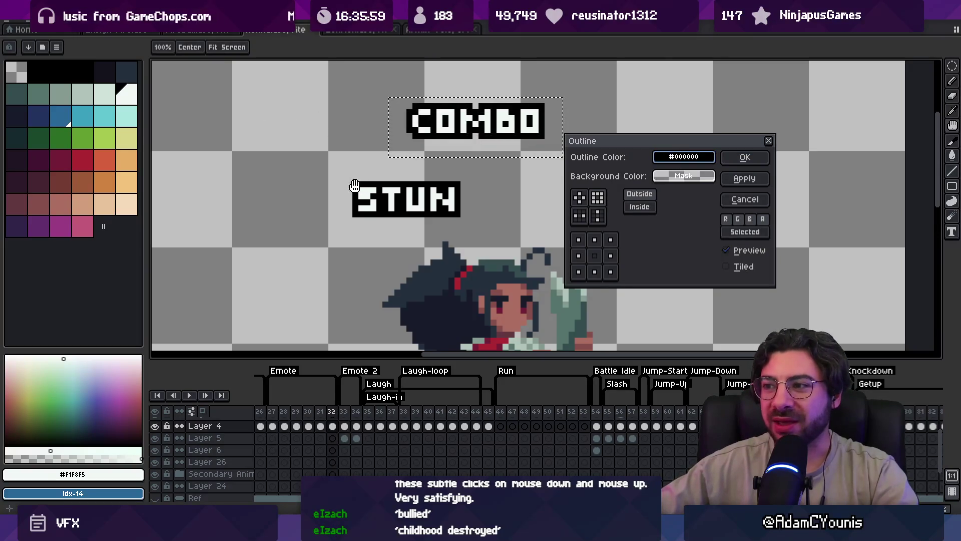
left_click(731, 159)
- Sample black from the canvas as the drawing colour and step back to the previous frame
key("i")
left_click(473, 133)
key("b")
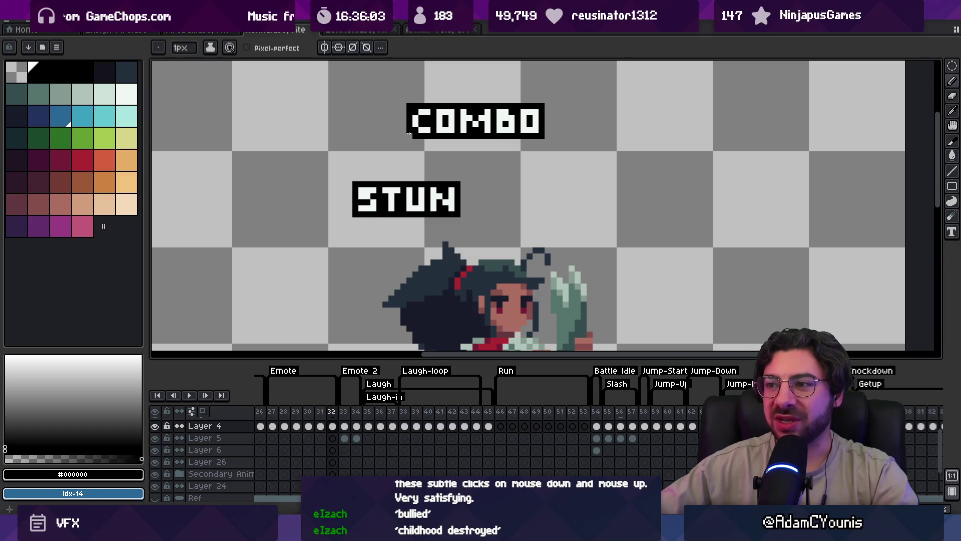
scroll(409, 133, "down", 3)
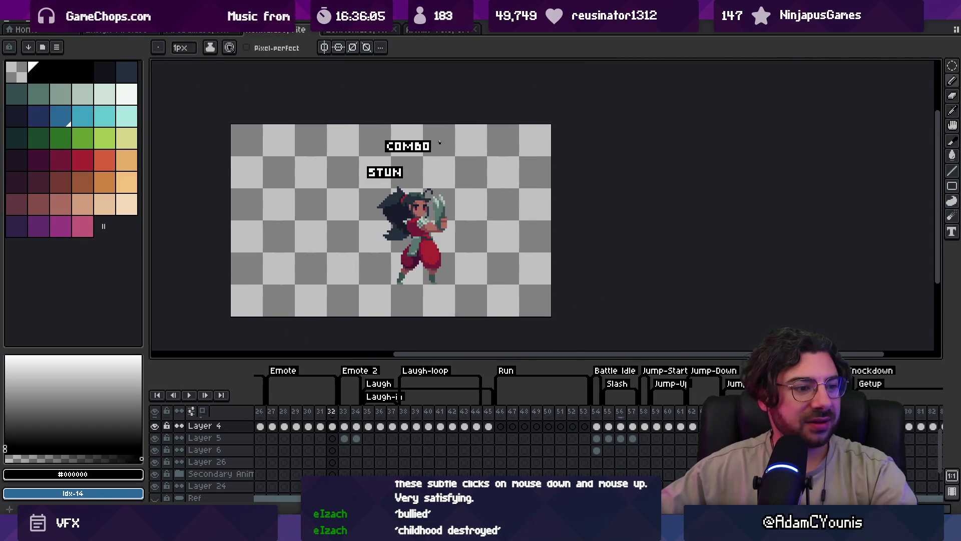
scroll(455, 121, "up", 2)
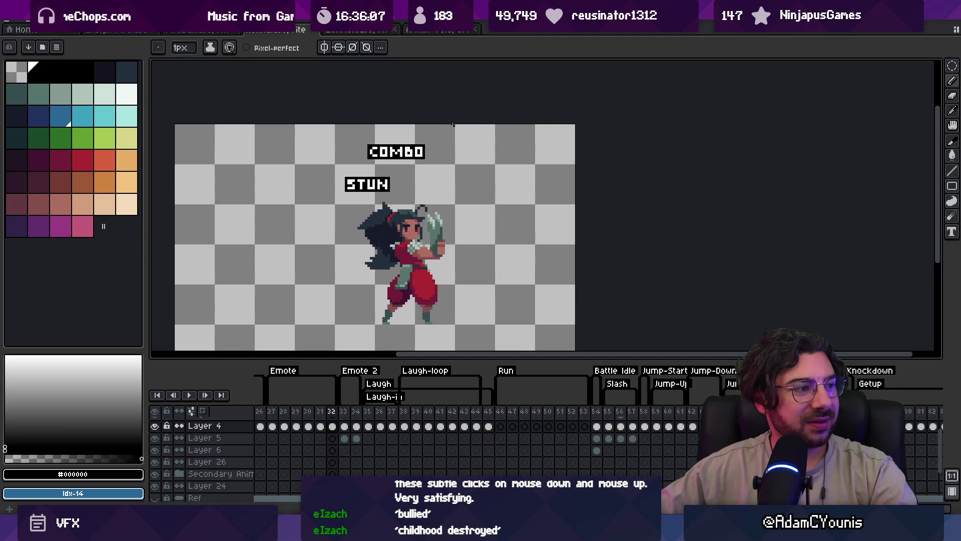
key("m")
key("Left")
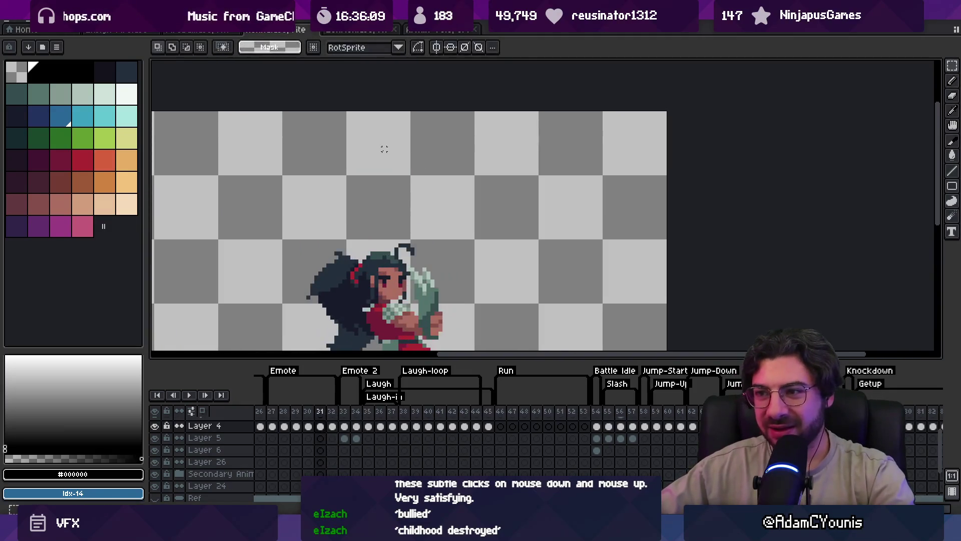
- Return to frame 32 and erase the COMBO and STUN labels
key("Right")
left_click_drag(277, 138, 457, 220)
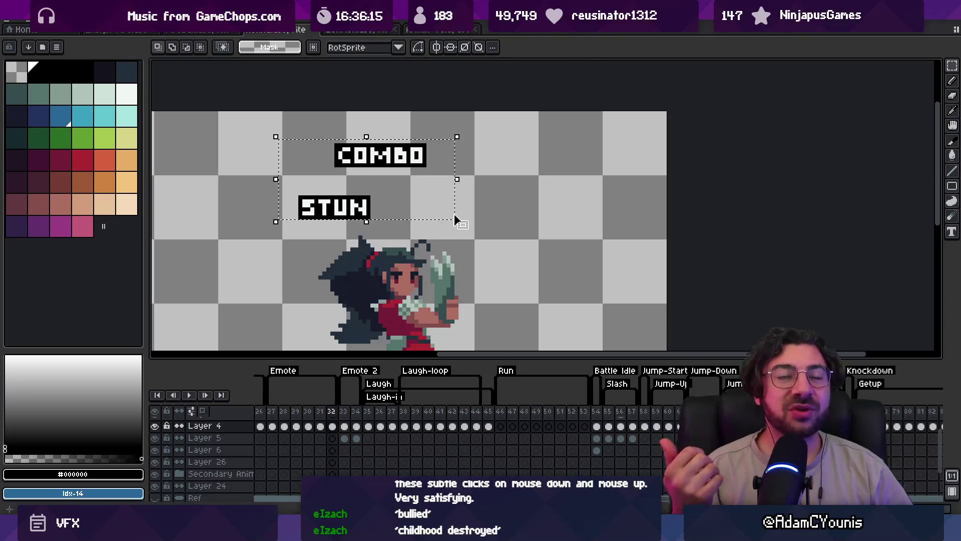
key("Delete")
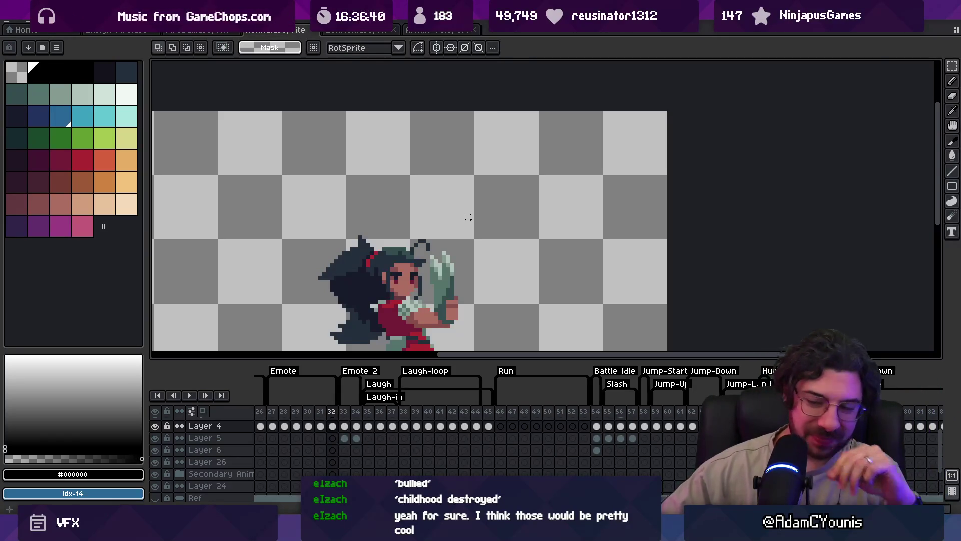
- Check Unity's Scene view, then return to Aseprite
key("alt+Tab")
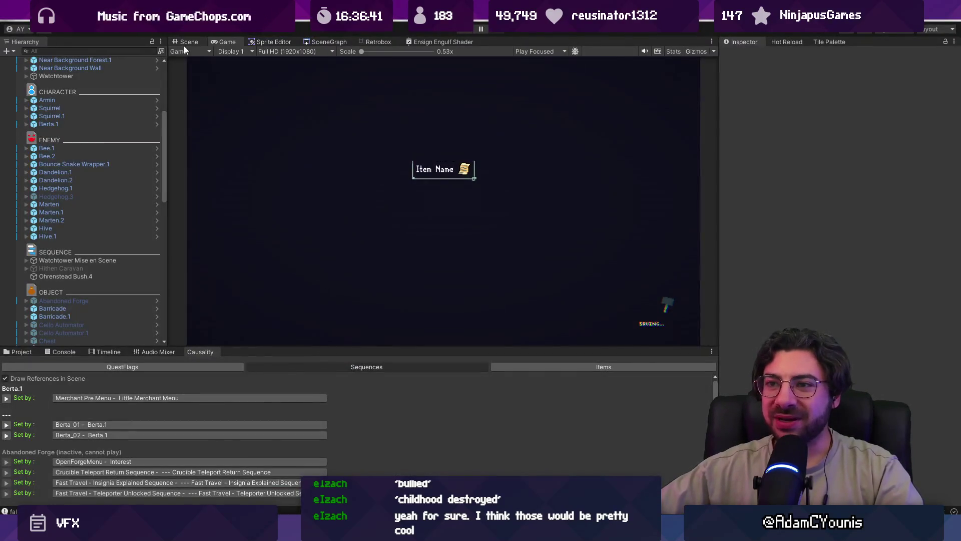
left_click(188, 42)
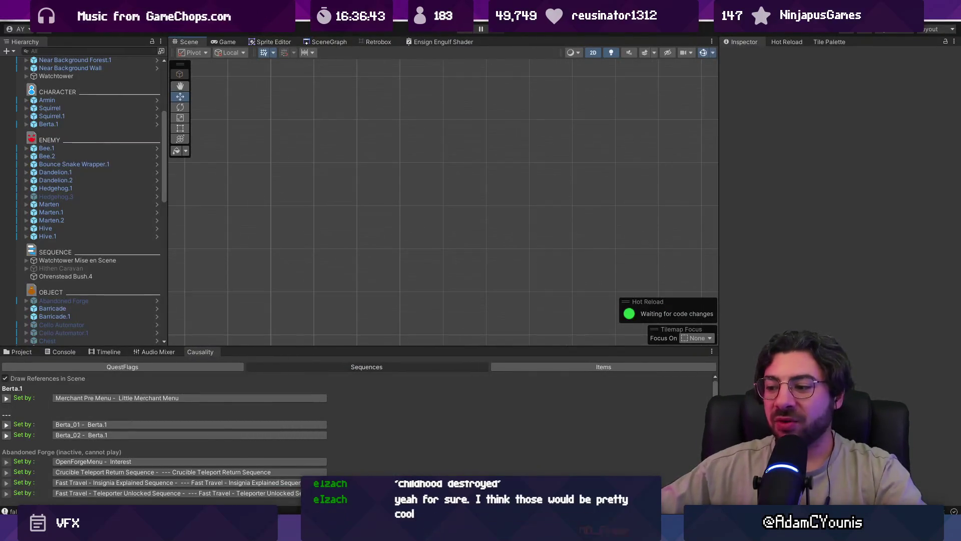
key("alt+Tab")
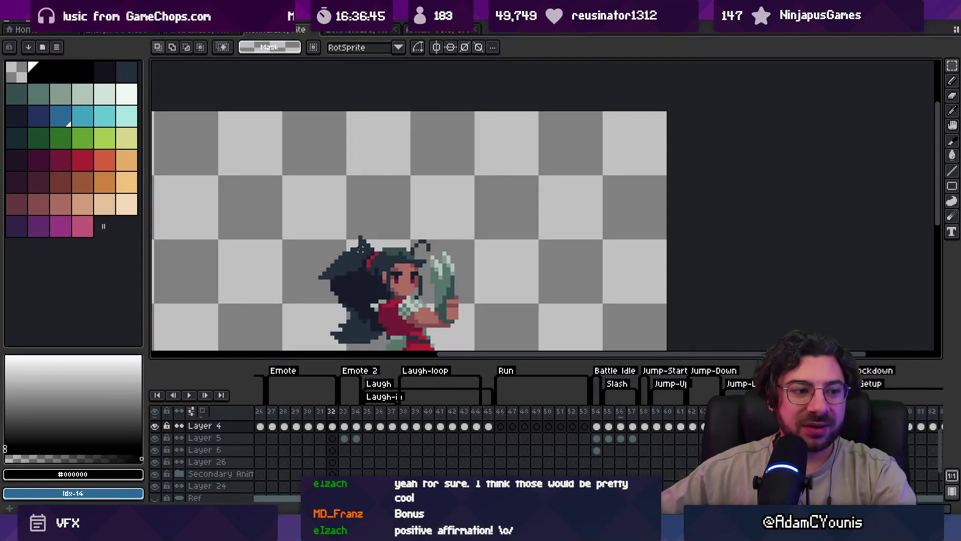
- Type ITEM GET above the character, then cut the word GET to leave ITEM
scroll(292, 189, "up", 2)
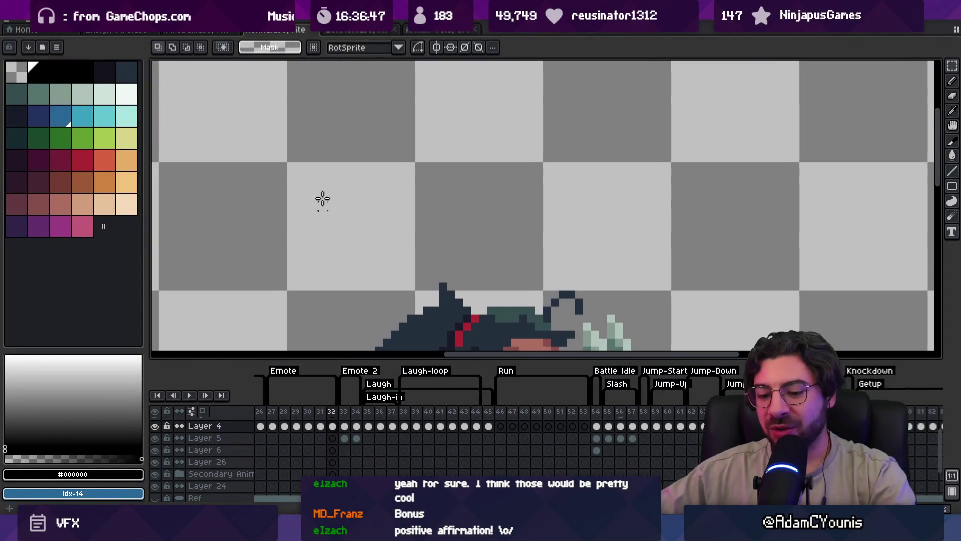
left_click_drag(320, 170, 511, 218)
type("ITEM GET")
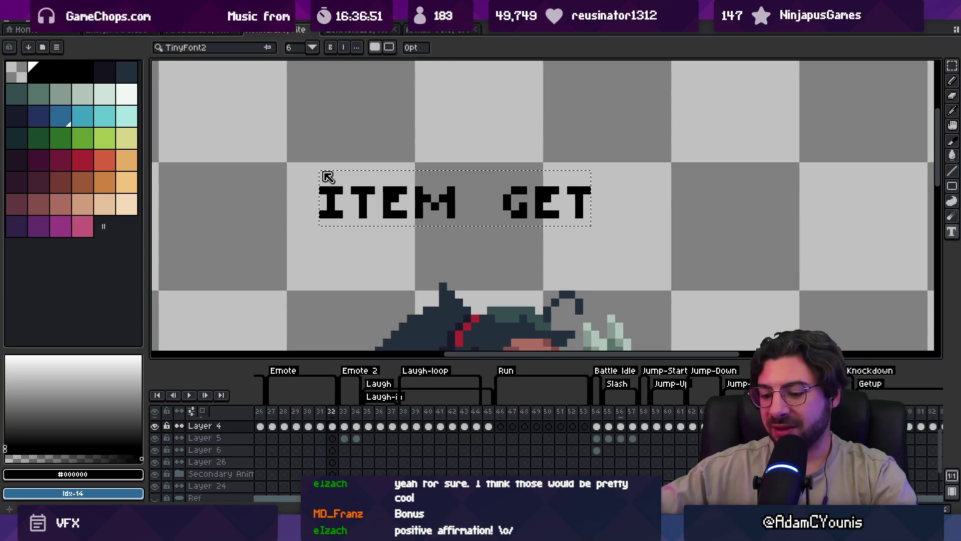
key("Return")
key("m")
left_click_drag(491, 155, 626, 227)
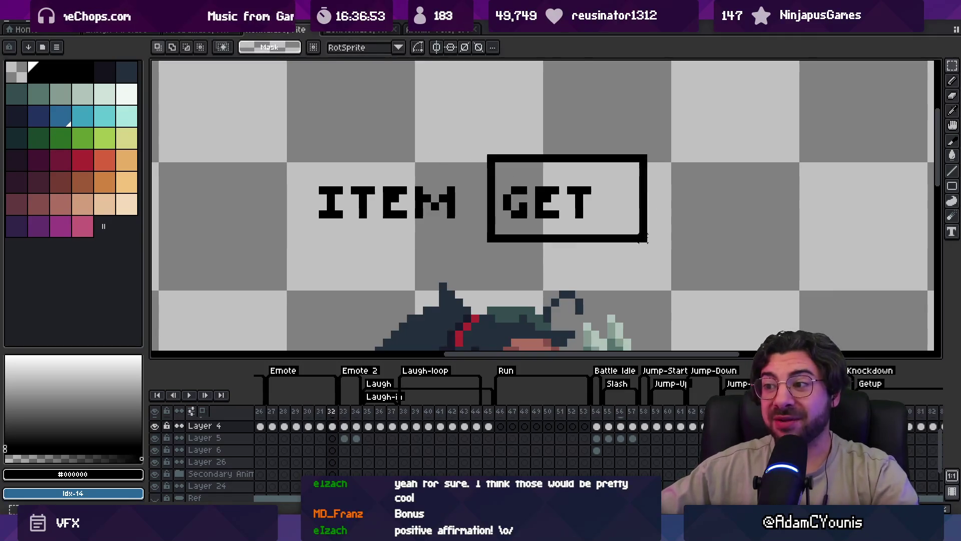
key("ctrl+x")
- Fill the ITEM letters white
left_click(126, 93)
left_click_drag(191, 114, 487, 250)
key("g")
left_click(422, 207)
key("ctrl+z")
left_click(422, 201)
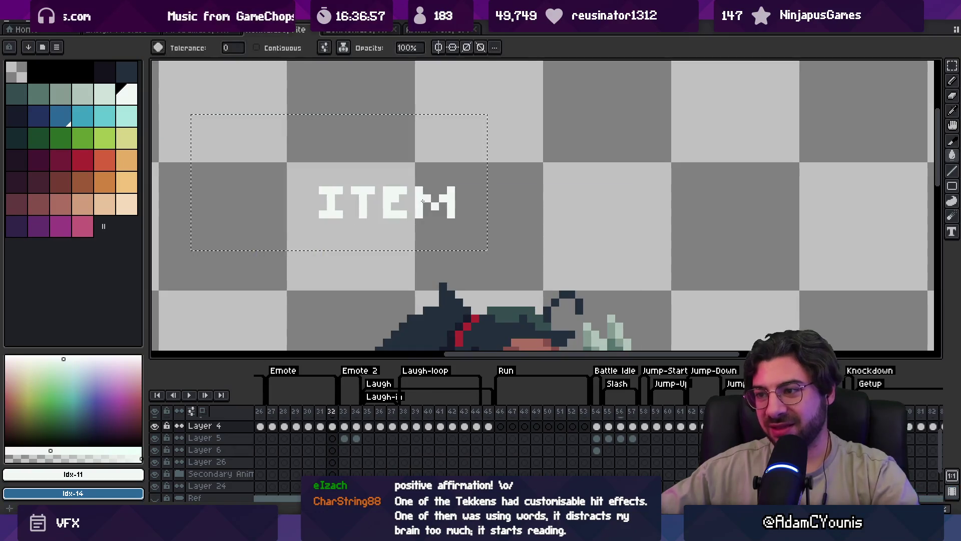
- Give ITEM a black outline and zoom in on the label
key("m")
left_click_drag(287, 171, 479, 234)
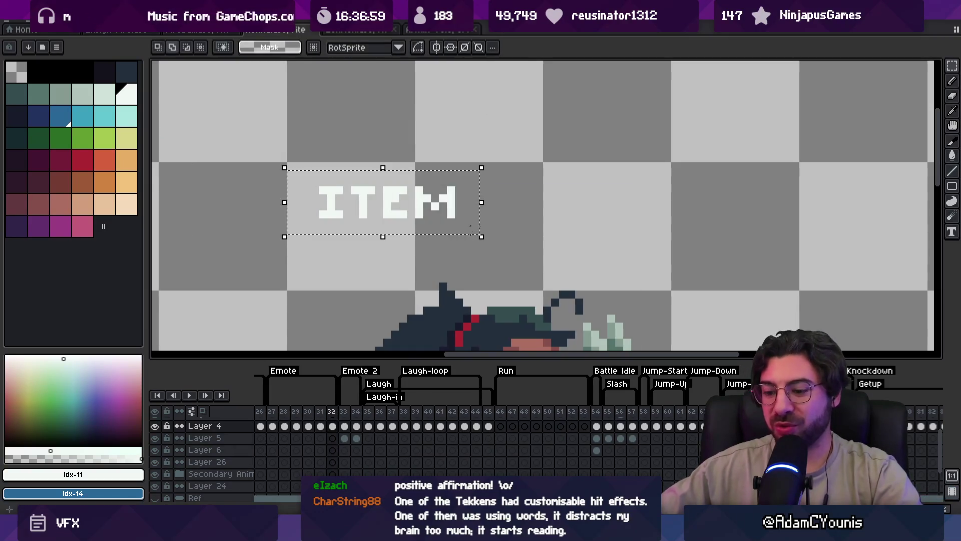
key("shift+o")
left_click(699, 159)
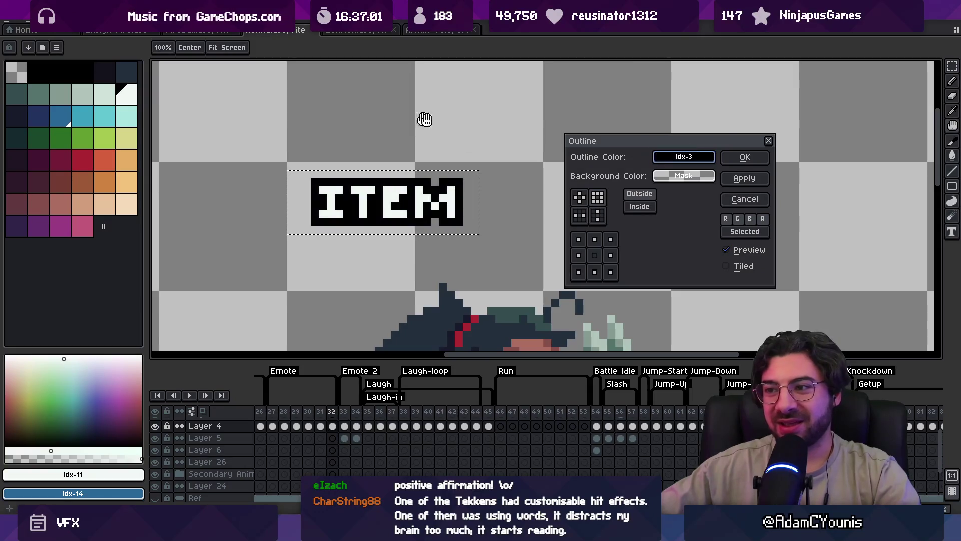
left_click(735, 156)
scroll(435, 181, "down", 5)
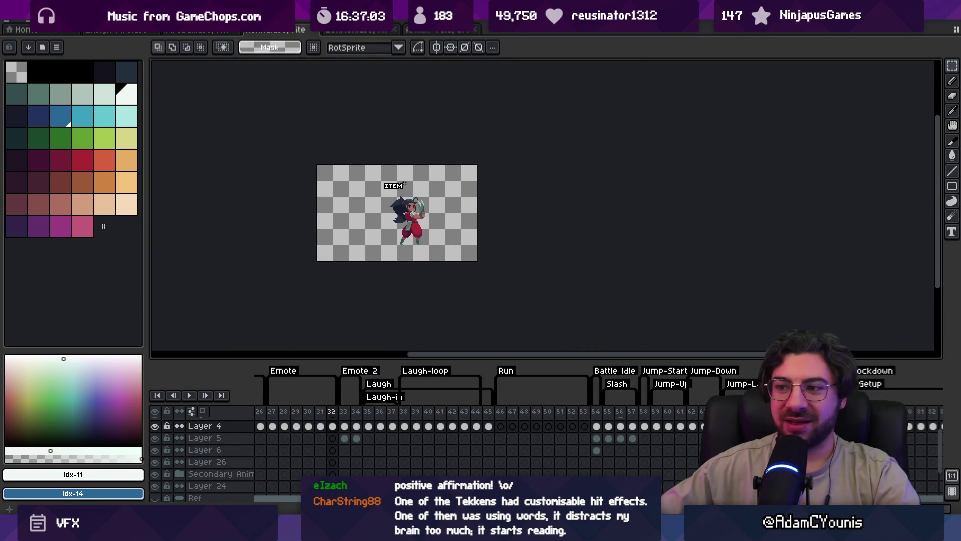
scroll(404, 184, "up", 1)
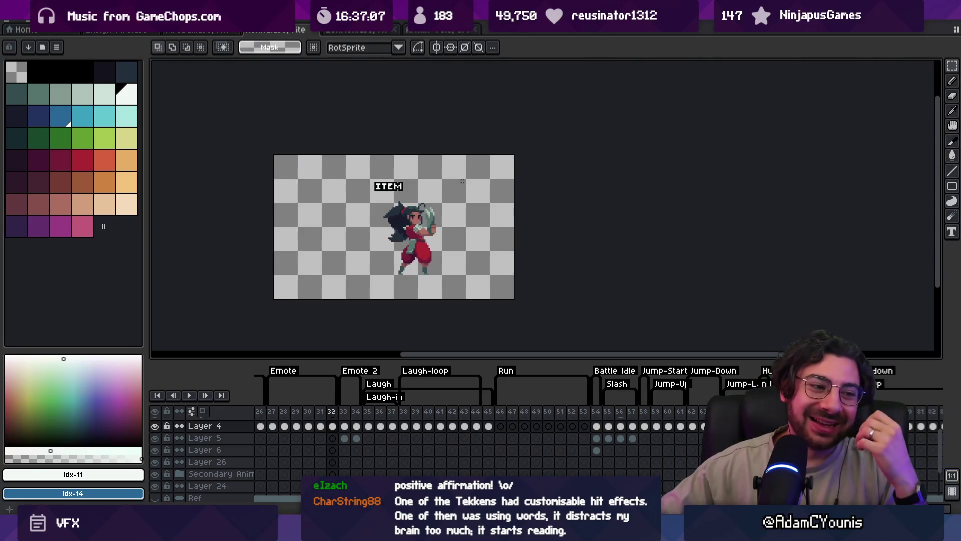
scroll(424, 179, "up", 2)
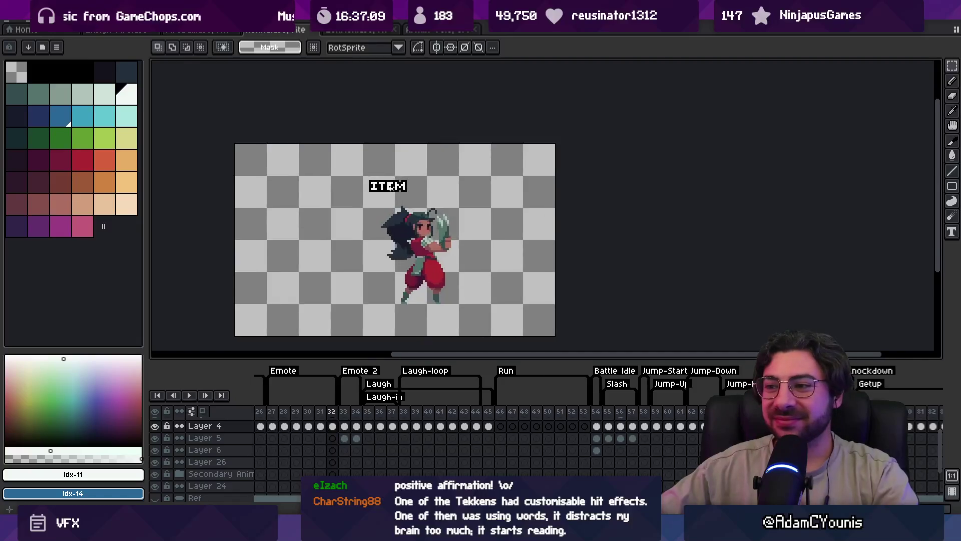
scroll(410, 190, "up", 3)
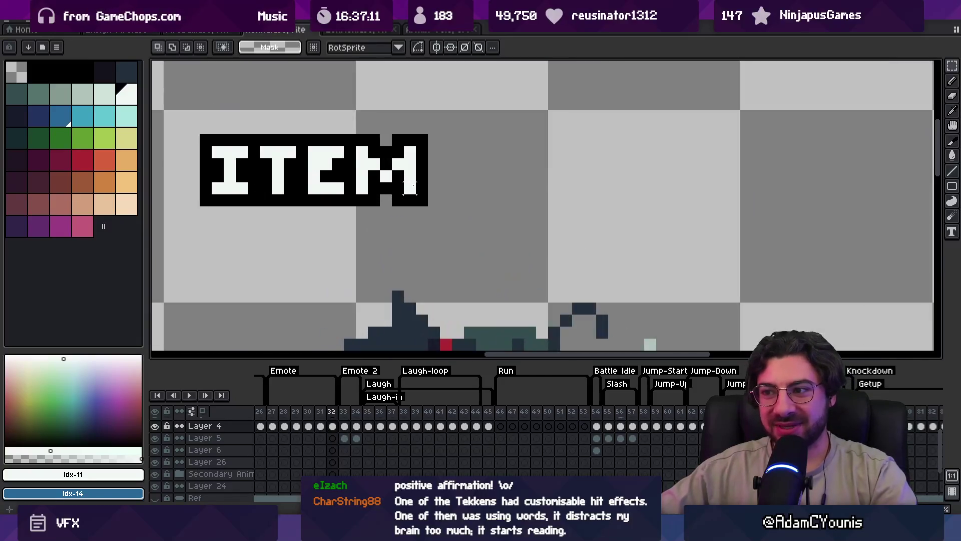
- Draw white pixel letters for GET after ITEM, undoing stray strokes
key("b")
left_click(410, 170, "alt")
mouse_move(434, 150)
left_mouse_down()
mouse_move(436, 188)
mouse_move(451, 185)
left_mouse_up()
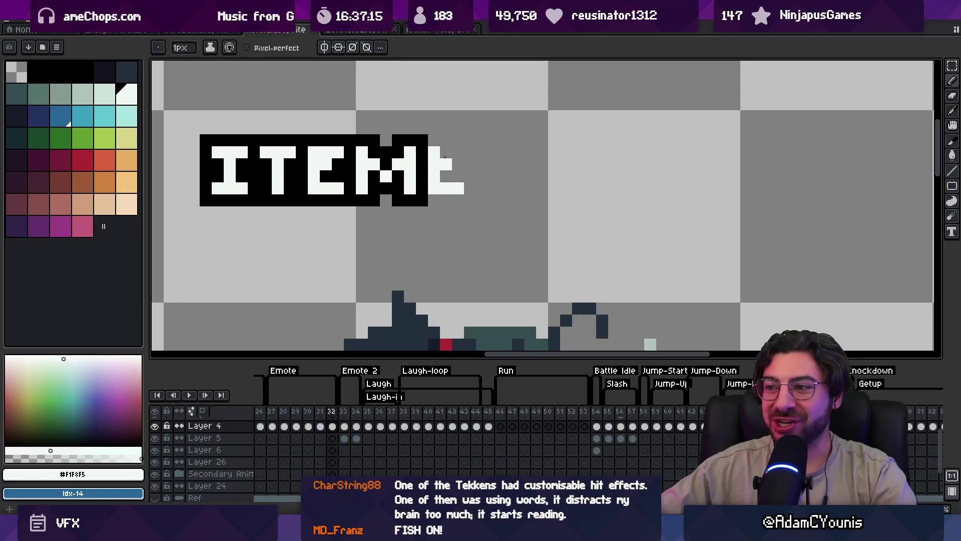
key("alt")
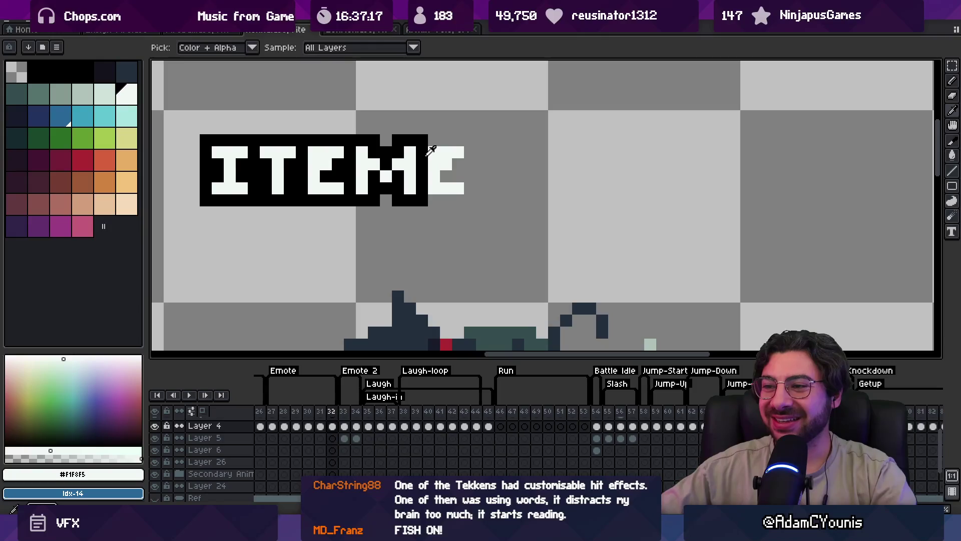
scroll(438, 145, "up", 9)
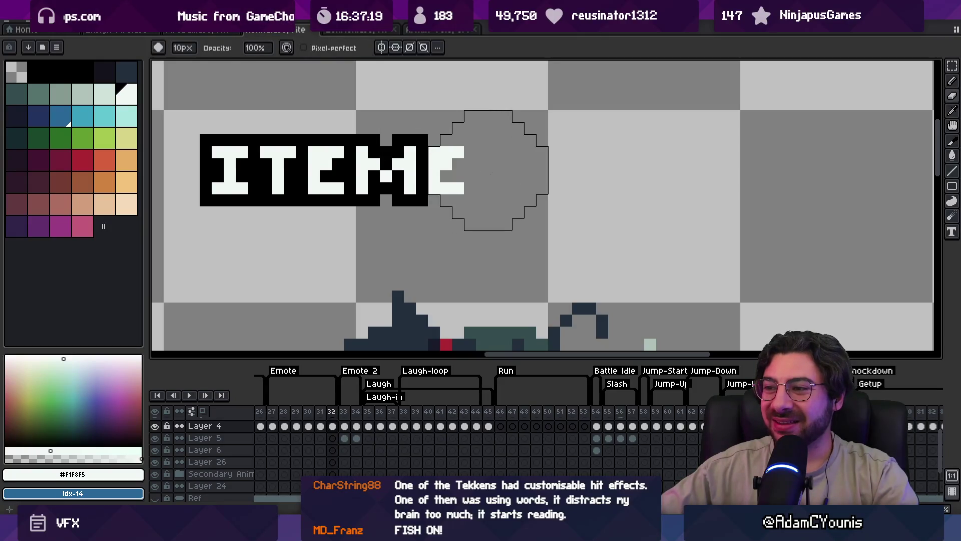
key("ctrl+z")
scroll(482, 152, "down", 9)
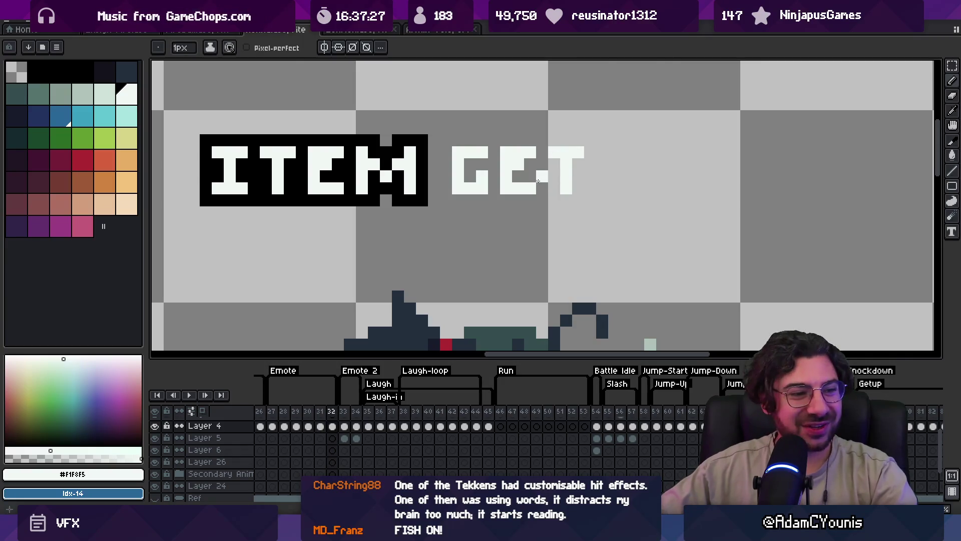
- Fill the area around the GET letters black and patch the gap under the M
key("m")
mouse_move(429, 134)
left_mouse_down()
mouse_move(598, 221)
mouse_move(597, 207)
left_mouse_up()
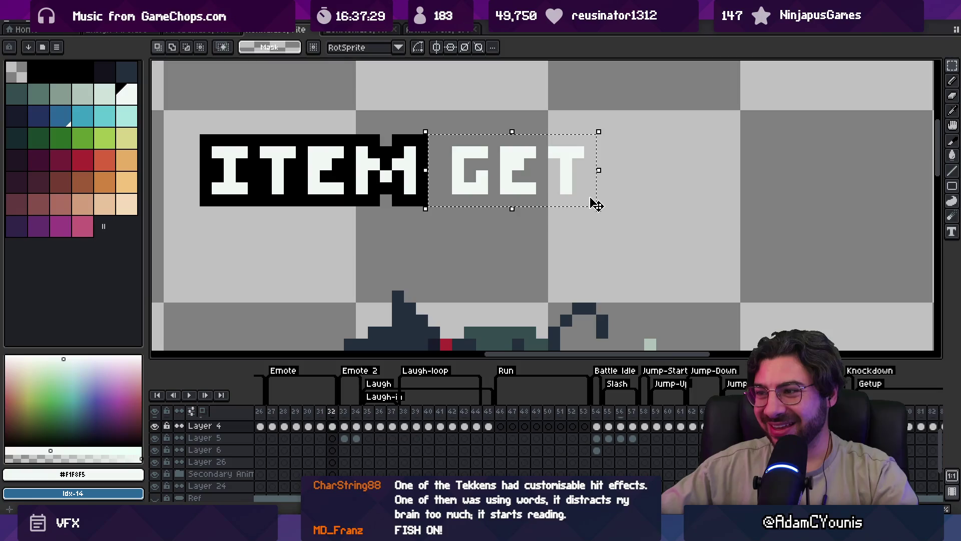
left_click(425, 150, "alt")
key("f")
key("ctrl+d")
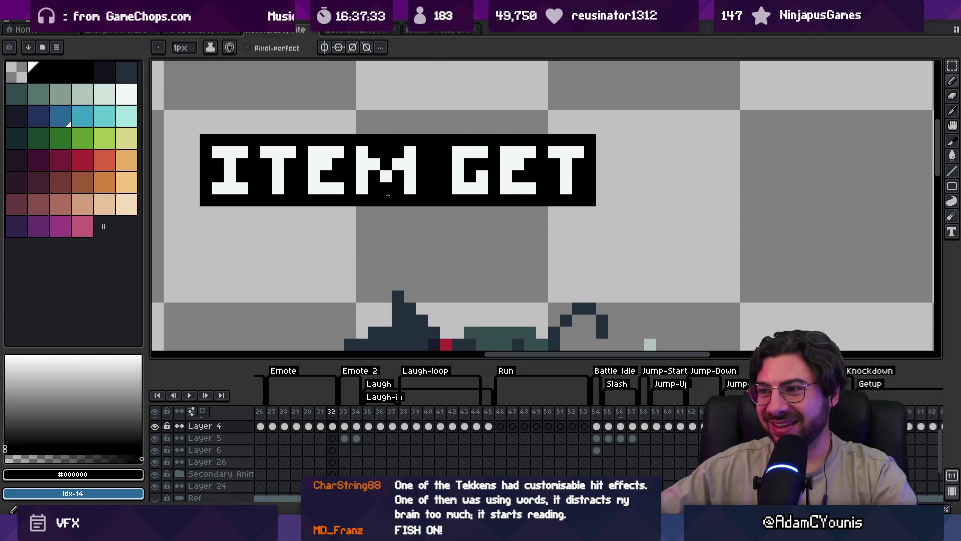
left_click(386, 200)
scroll(386, 200, "down", 5)
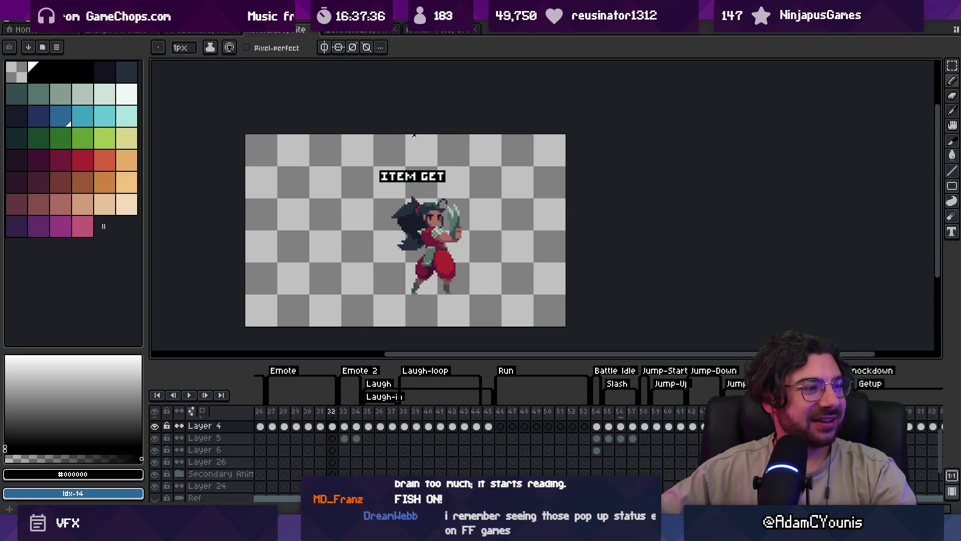
scroll(423, 155, "up", 2)
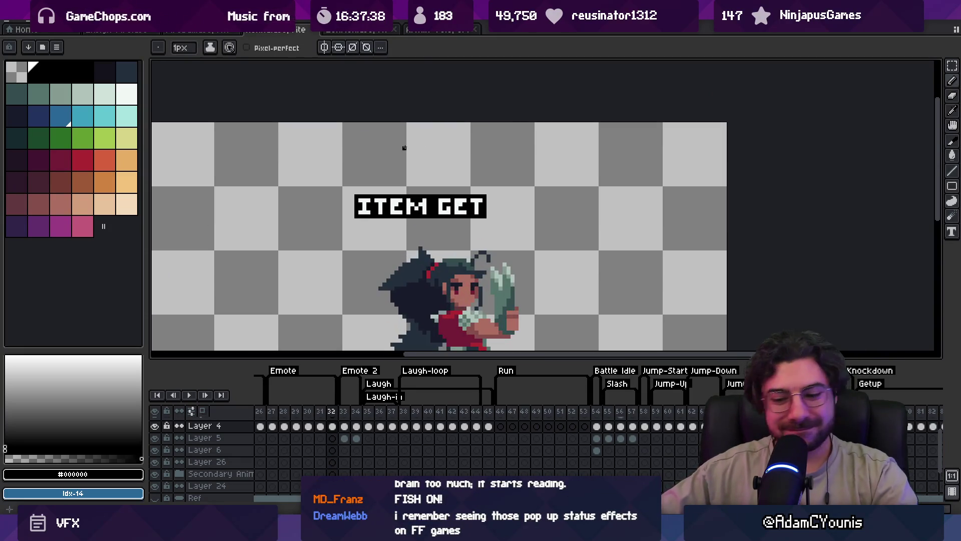
- Delete the ITEM GET label and bring the web browser forward to start a search
key("m")
left_click_drag(339, 230, 494, 173)
key("Delete")
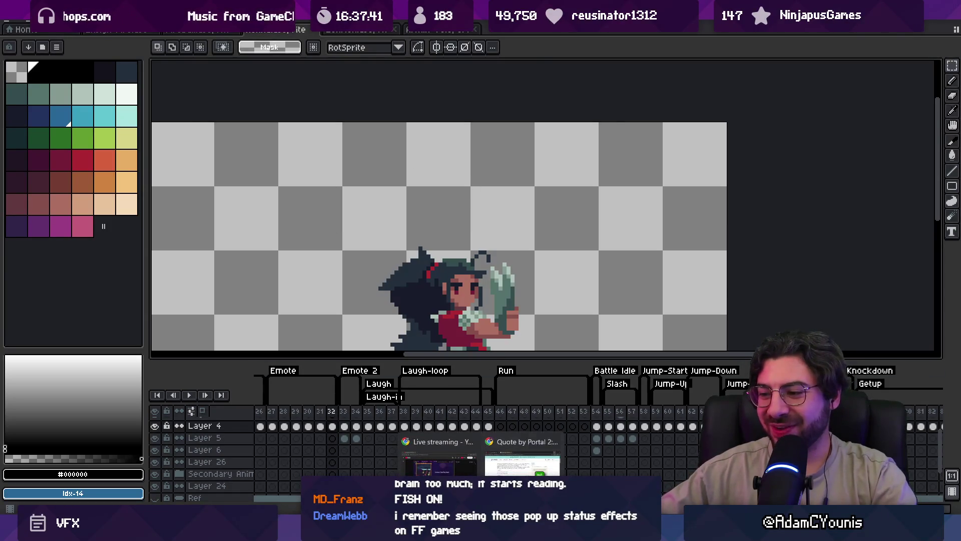
left_click(501, 451)
left_click(352, 32)
- Search Google for 'fish on' and browse its image results
type("fish on")
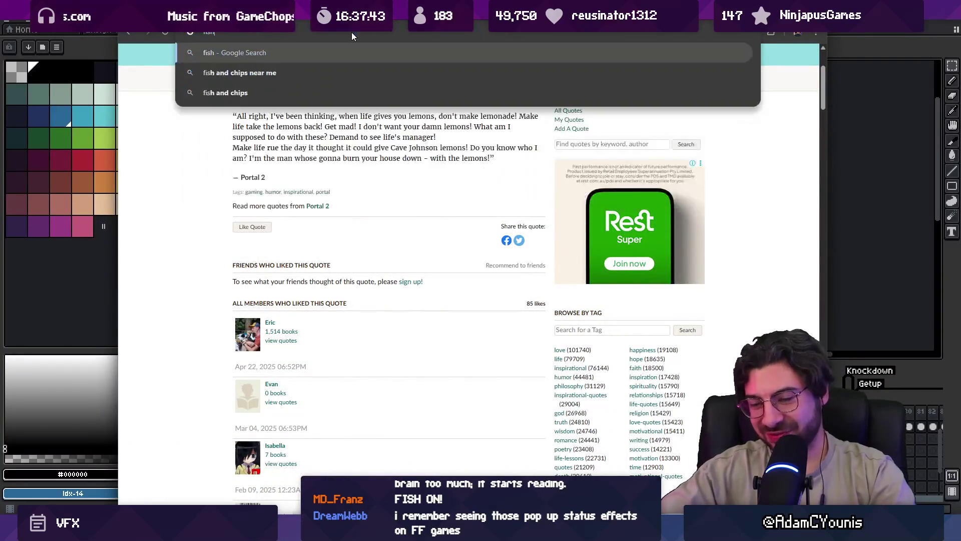
key("Return")
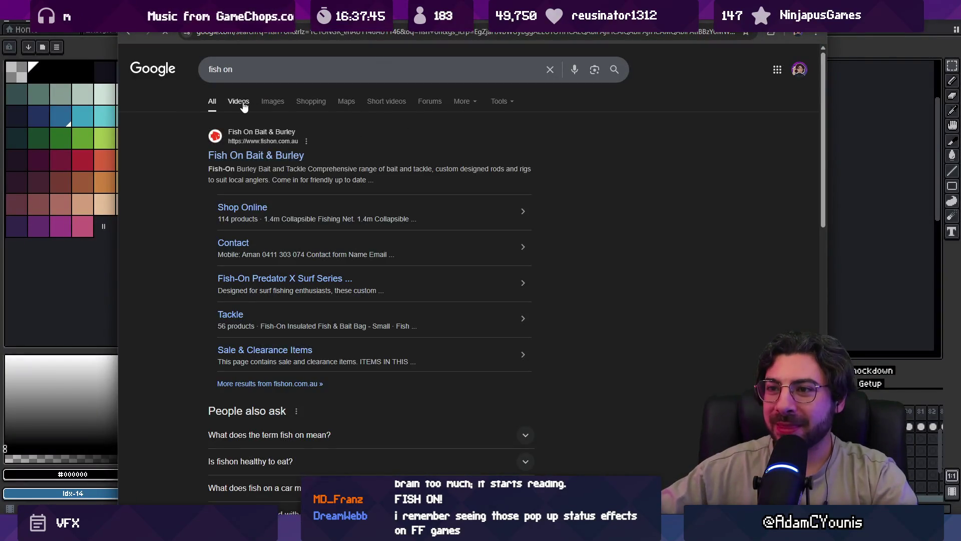
left_click(271, 103)
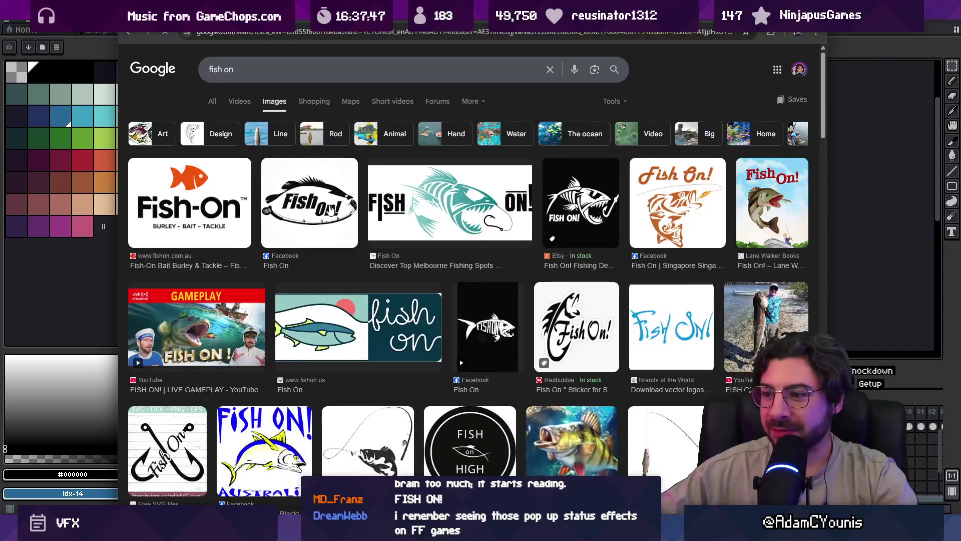
scroll(410, 222, "down", 5)
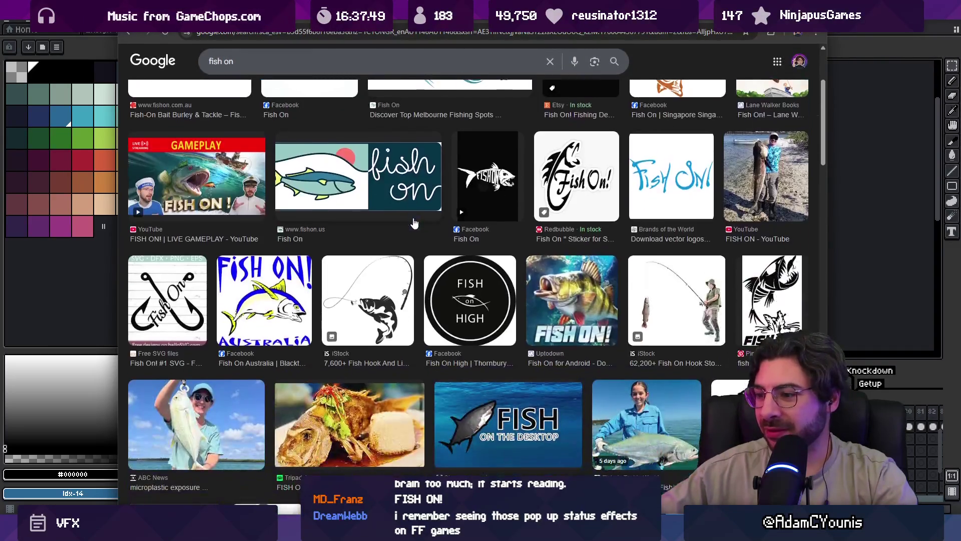
scroll(410, 222, "down", 5)
scroll(359, 224, "up", 10)
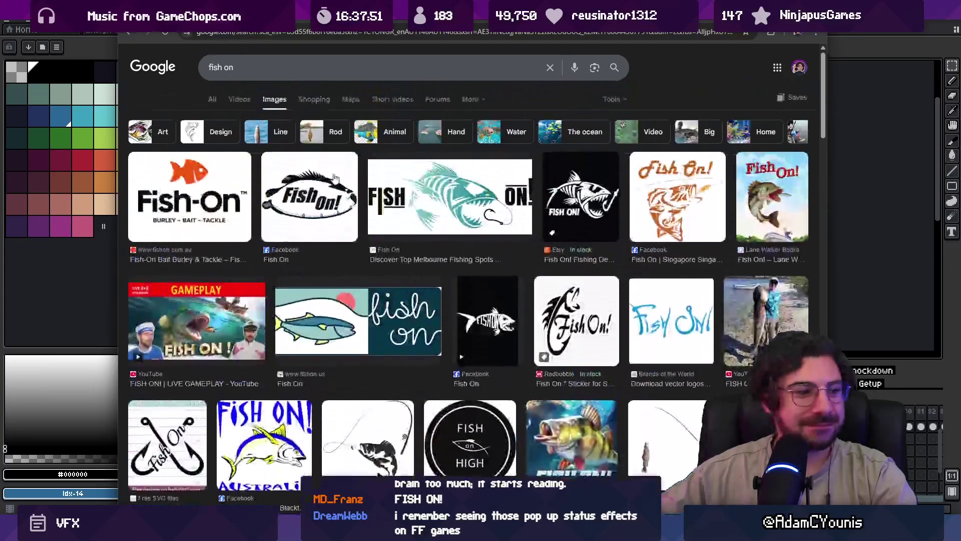
- Refine the image search to 'fish on video game', then 'fish on screenshot'
left_click(261, 70)
type("video game")
key("Return")
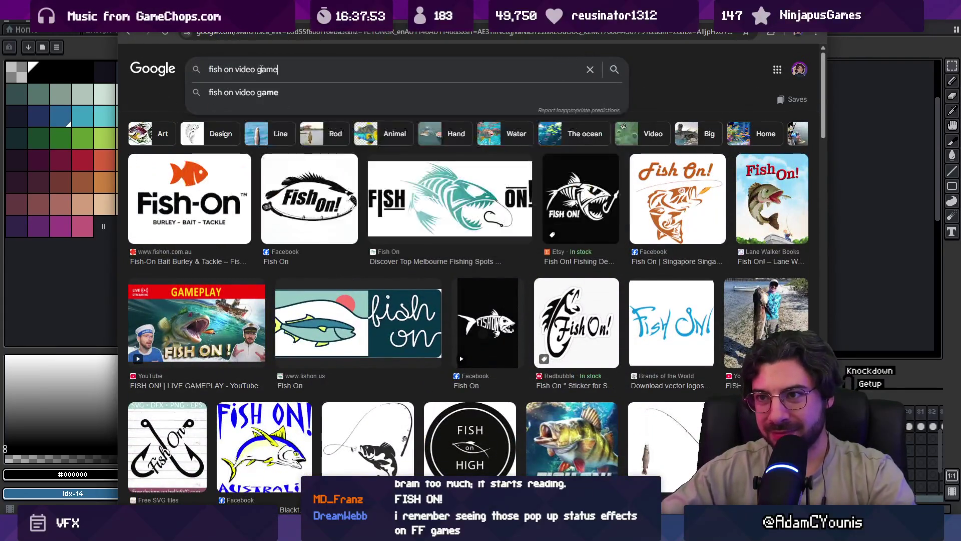
left_click(332, 69)
key("BackSpace")
key("BackSpace")
key("BackSpace")
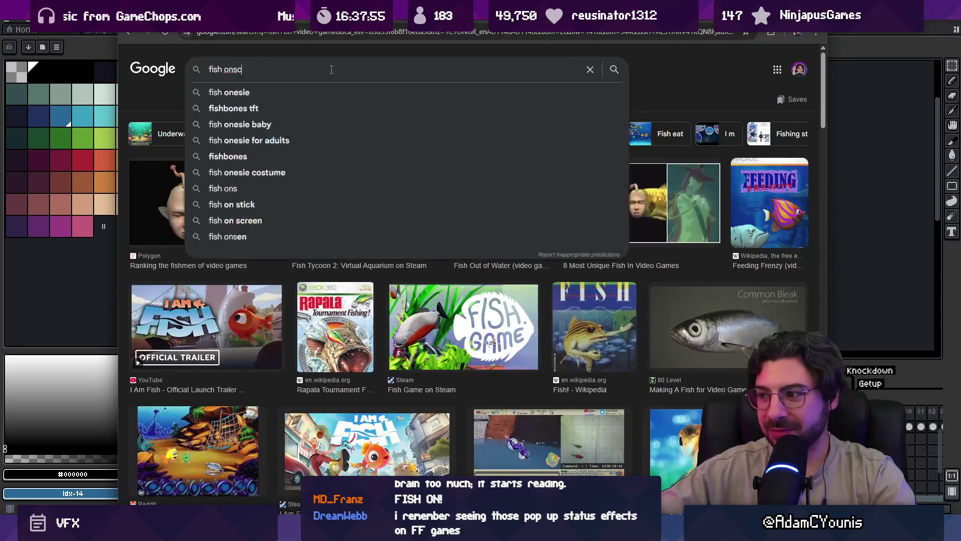
type("screenshot")
key("Return")
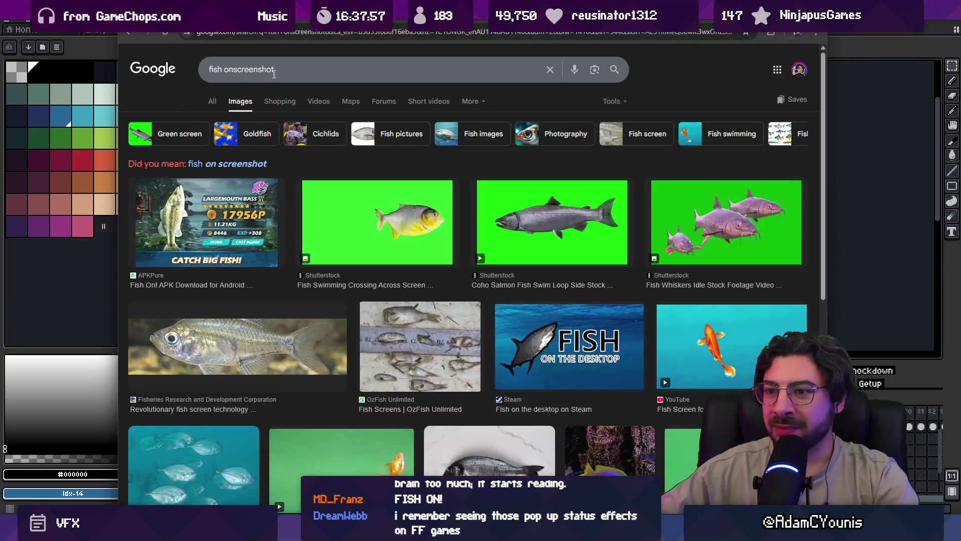
left_click(235, 69)
key("Return")
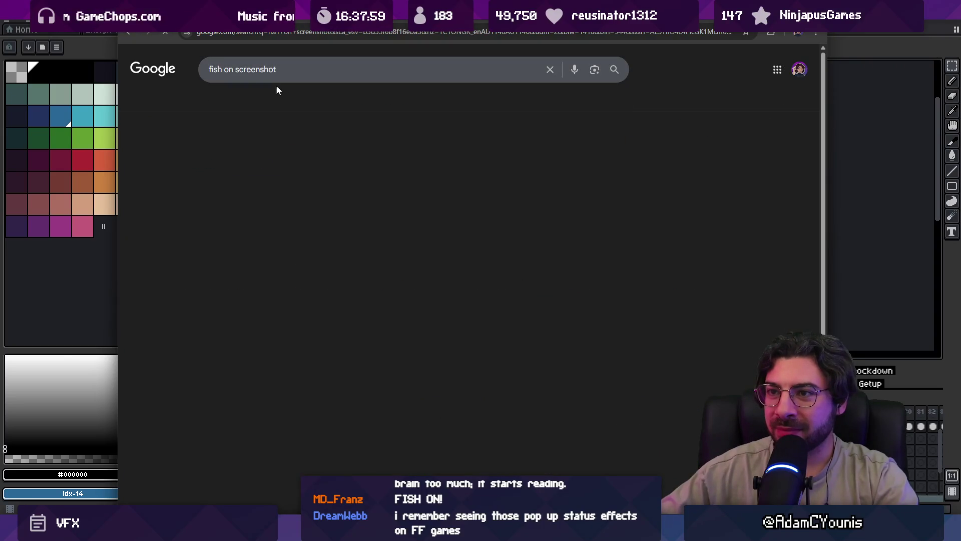
- Browse the 'fish on screenshot' images and preview the fishing VS game image
double_click(292, 67)
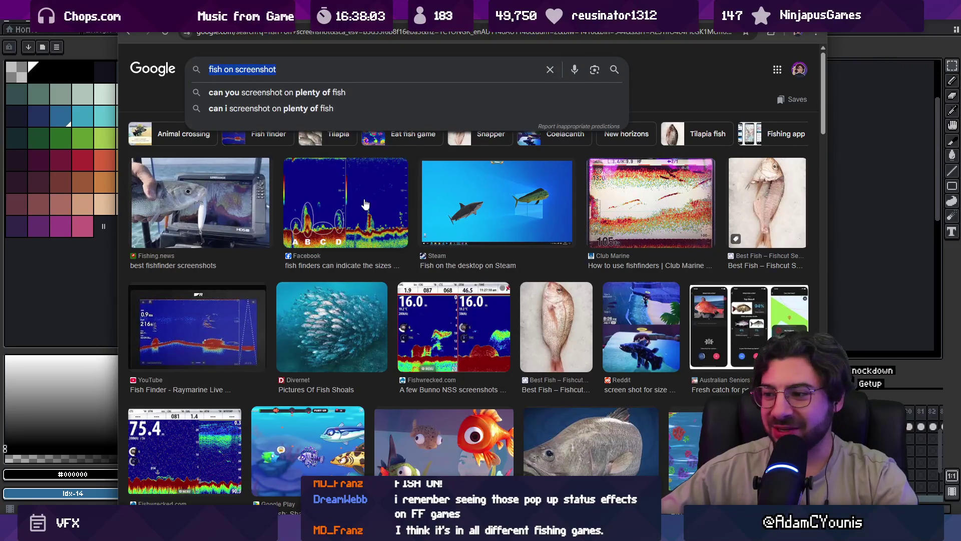
scroll(364, 202, "down", 5)
scroll(363, 201, "down", 4)
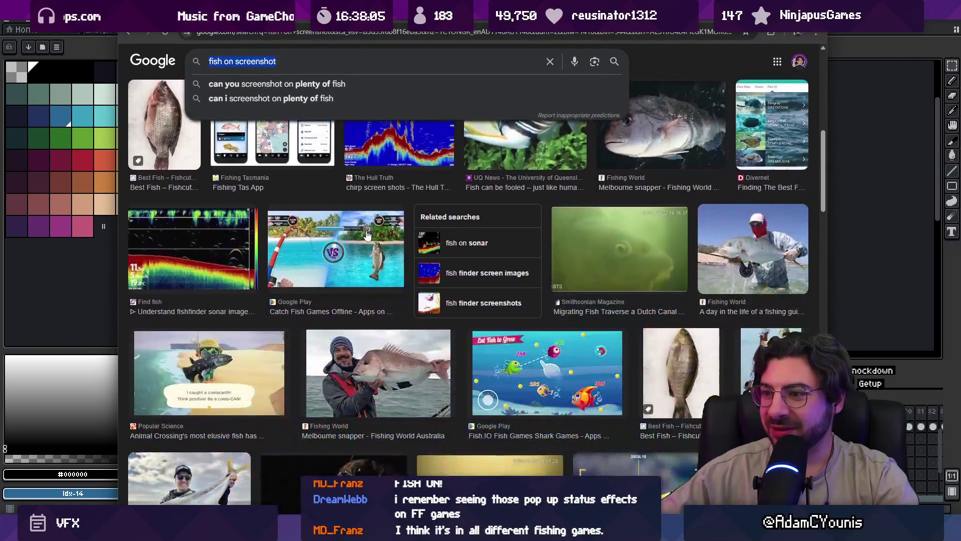
left_click(367, 232)
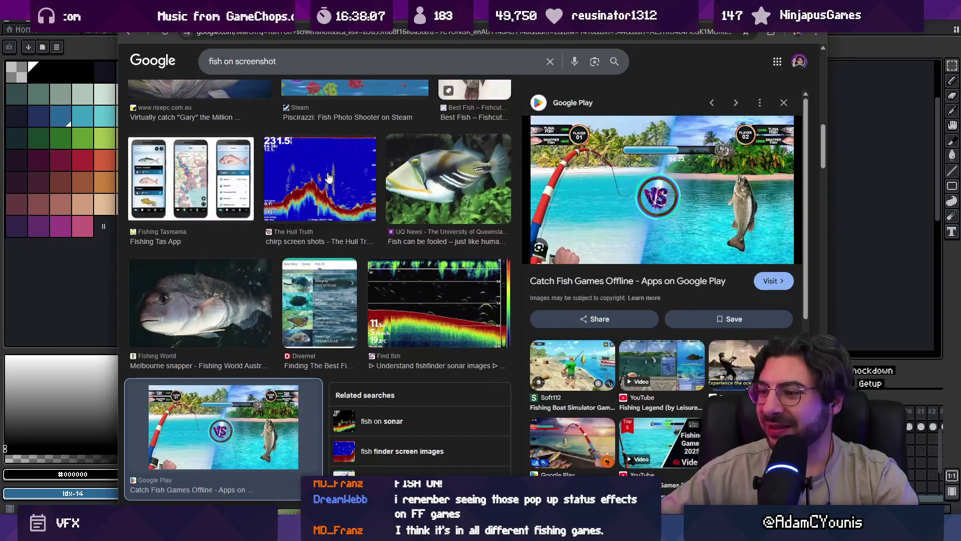
scroll(329, 177, "up", 10)
left_click_drag(232, 62, 276, 63)
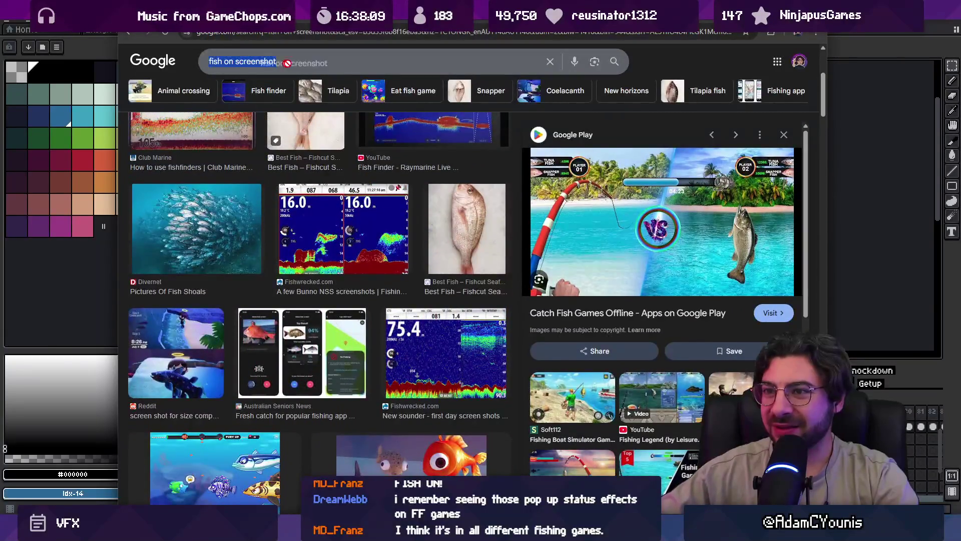
left_click(291, 65)
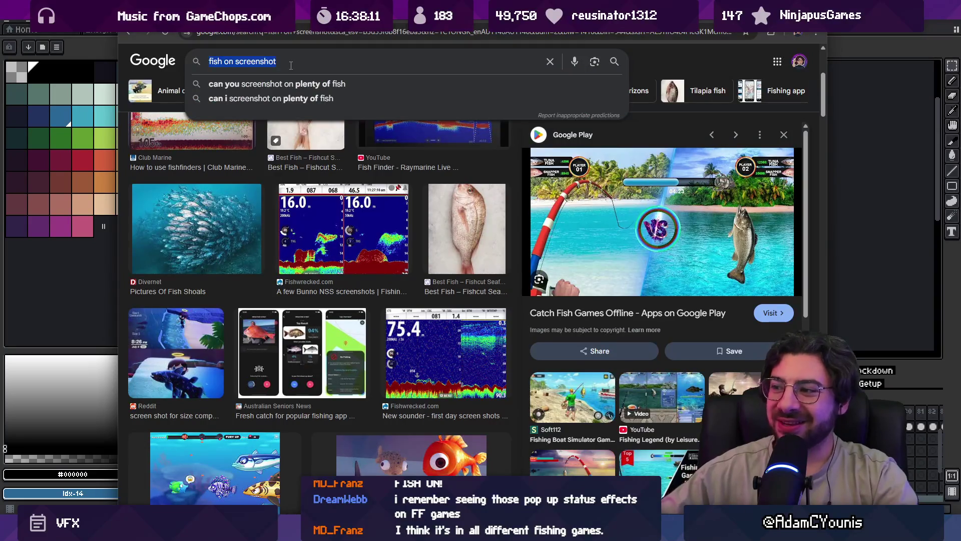
key("Return")
- Start a new Google search for 'twilight princess fishing'
left_click(343, 35)
type("twilight printceew")
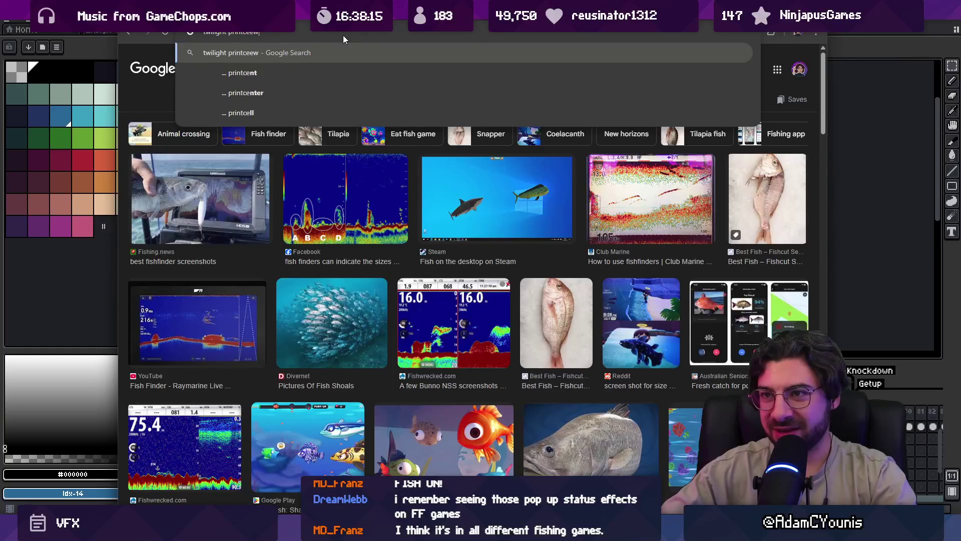
key("BackSpace")
key("BackSpace")
key("BackSpace")
type("cess fgis")
key("BackSpace")
key("BackSpace")
key("BackSpace")
type("ishing")
key("Return")
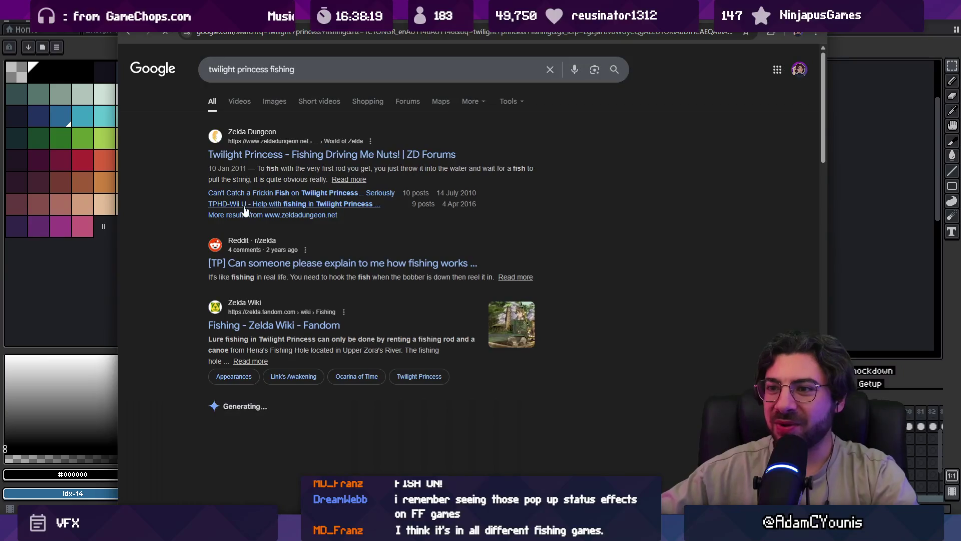
- Filter to videos, open 'How To Fish In Twilight Princess', and maximize the browser
left_click(240, 102)
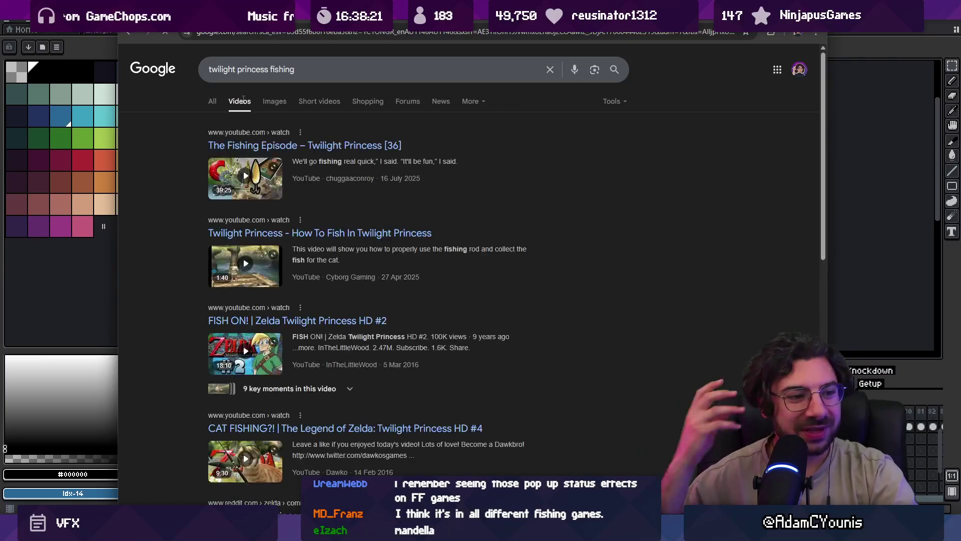
left_click(279, 234)
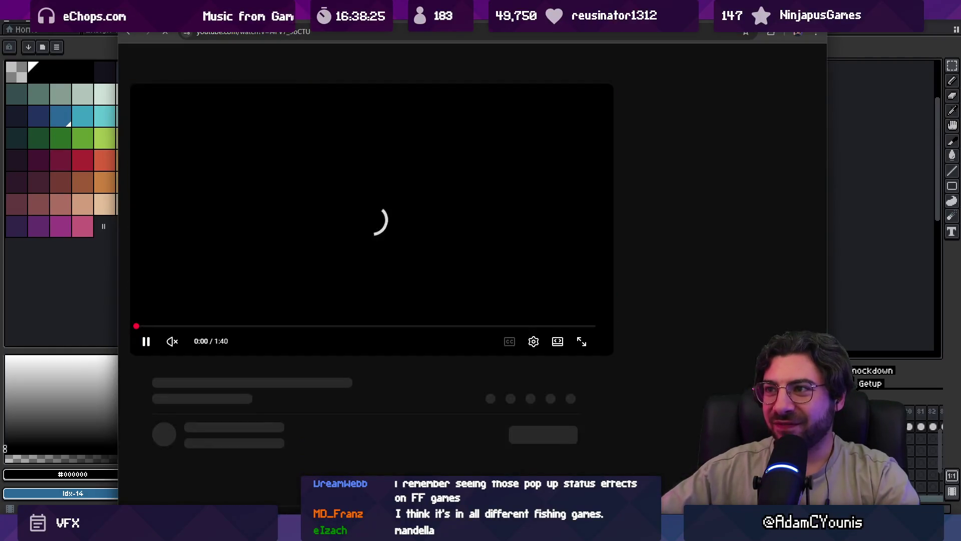
double_click(399, 24)
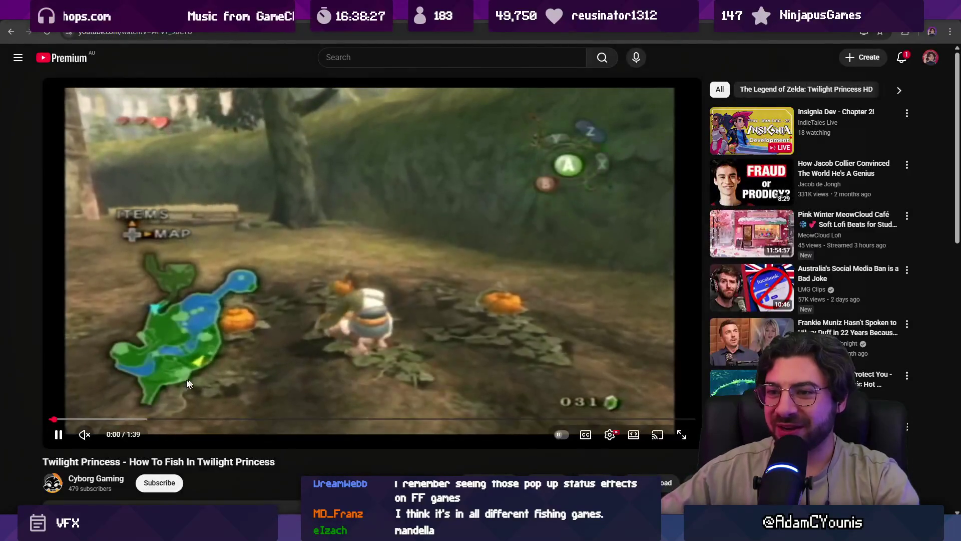
- Skip the fishing video ahead to about 0:25, pause it, and open a new browser tab
left_click(111, 419)
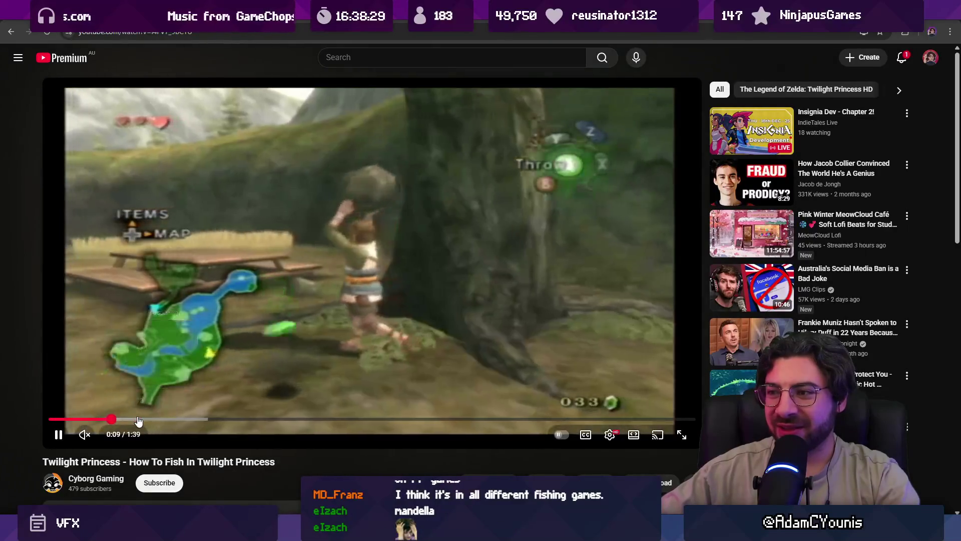
left_click(139, 420)
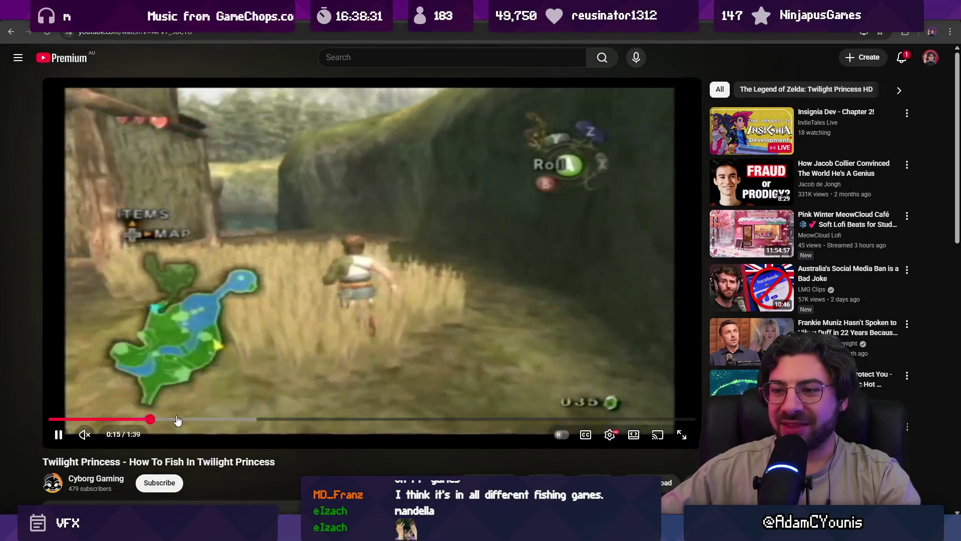
left_click_drag(177, 420, 224, 425)
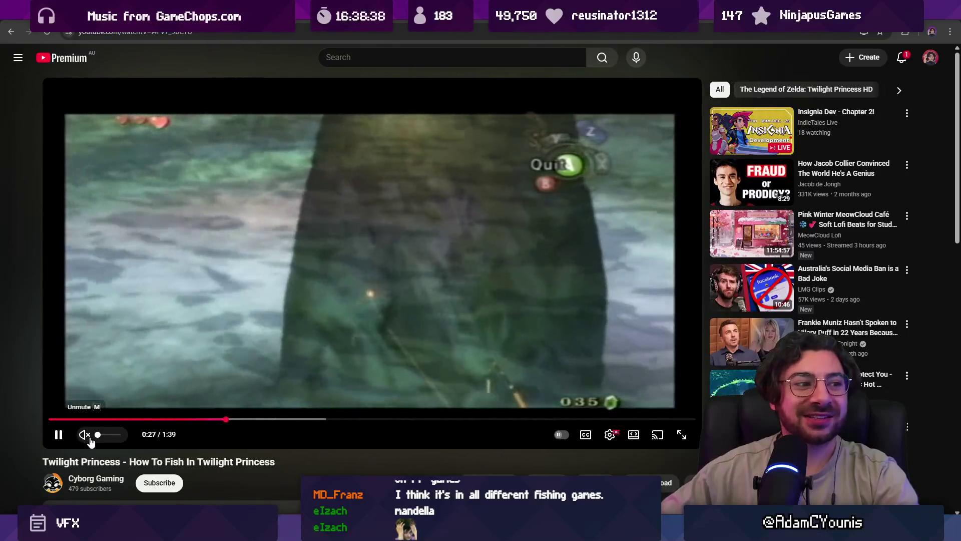
key("space")
key("ctrl+t")
- Look up Google image results for 'shine get', then resume the Twilight Princess fishing video
type("shine get")
key("Return")
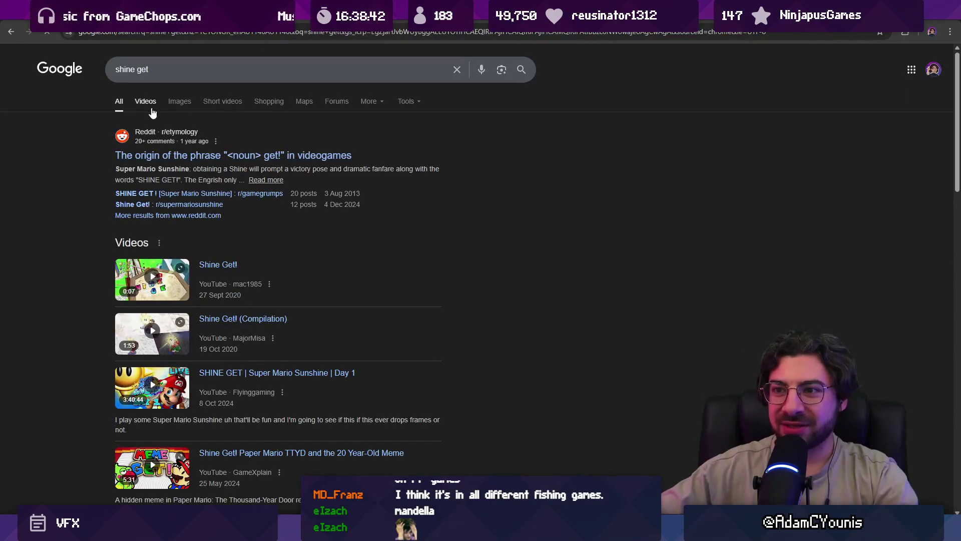
left_click(178, 103)
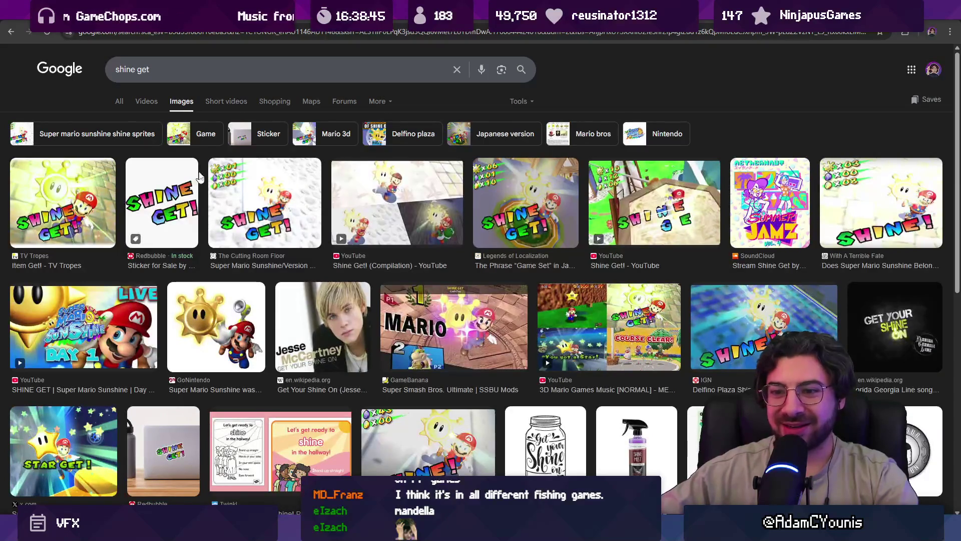
key("ctrl+Tab")
left_click(267, 245)
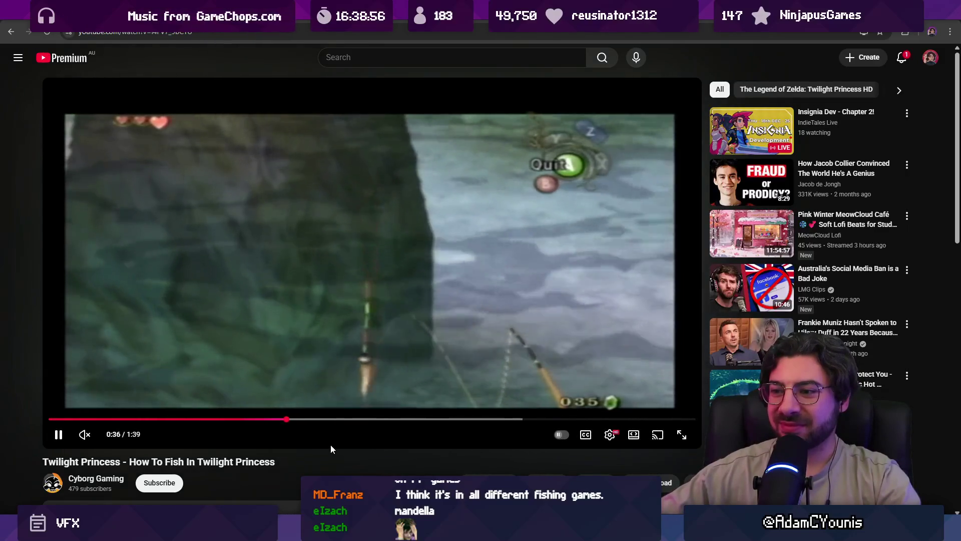
- Seek the fishing video and pause it on the 'FISH ON!' frame
key("Right")
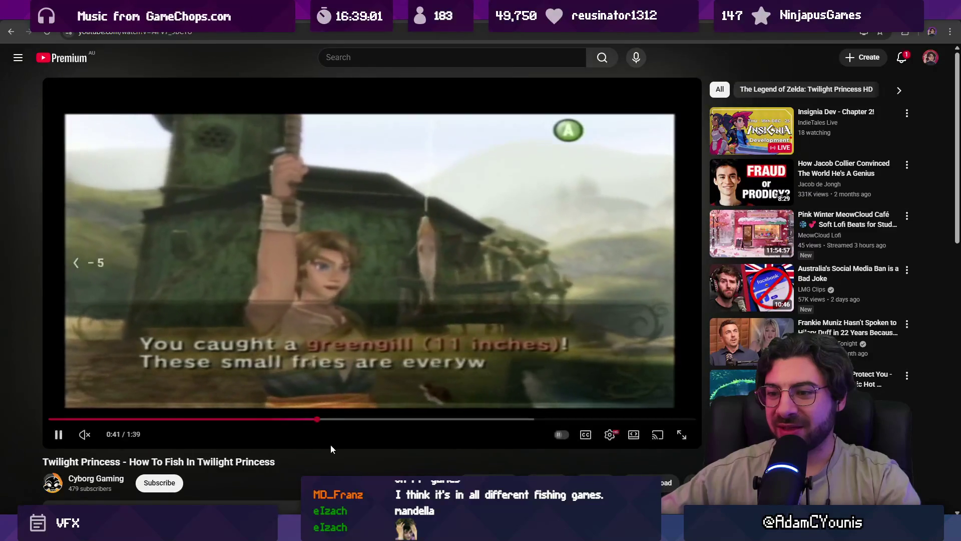
key("Left")
key("Left")
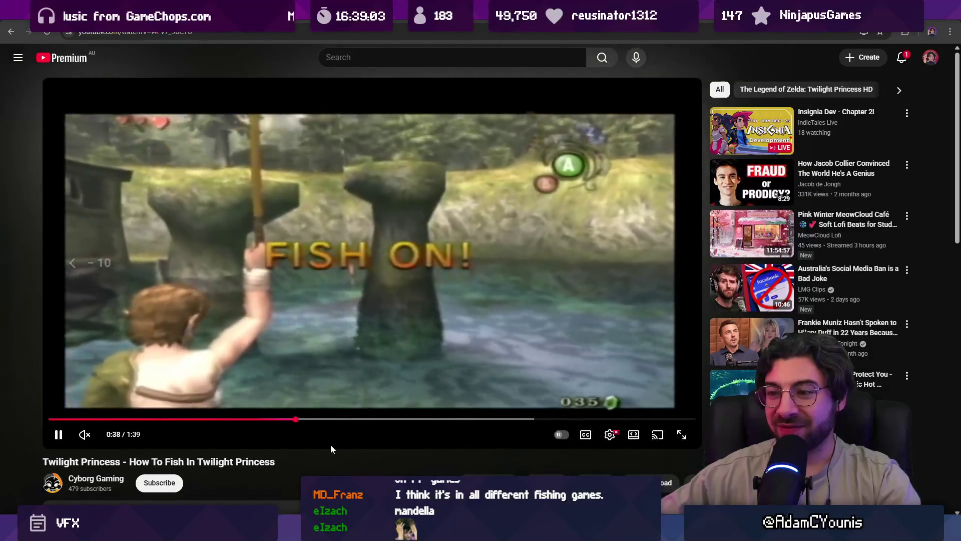
key("space")
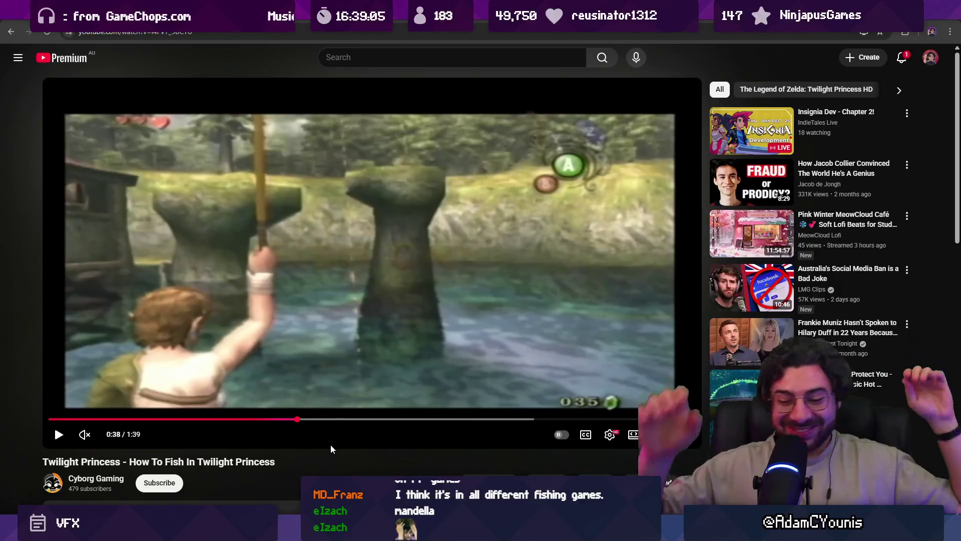
key("comma")
key("comma")
key("comma")
key("comma")
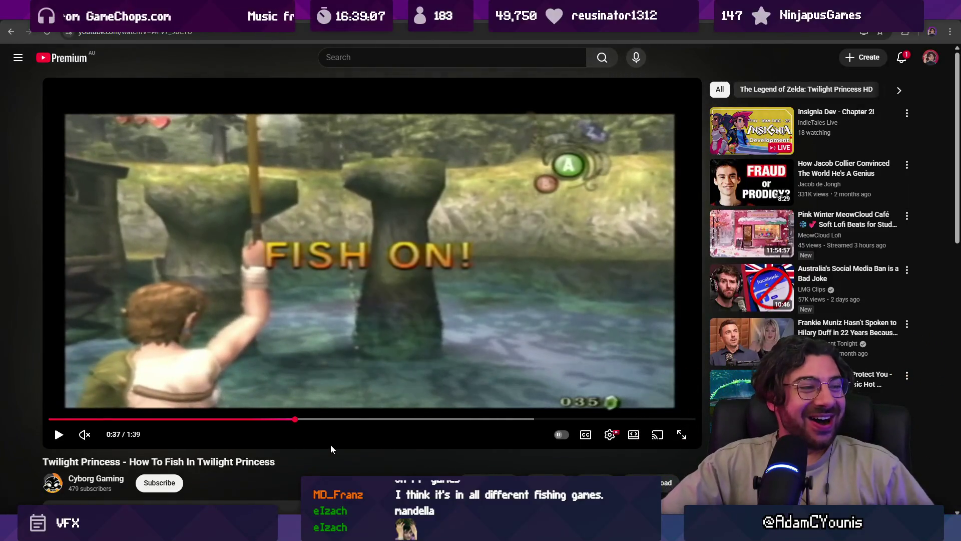
- View the paused frame full screen, close the stray help page, and return to Aseprite
double_click(356, 353)
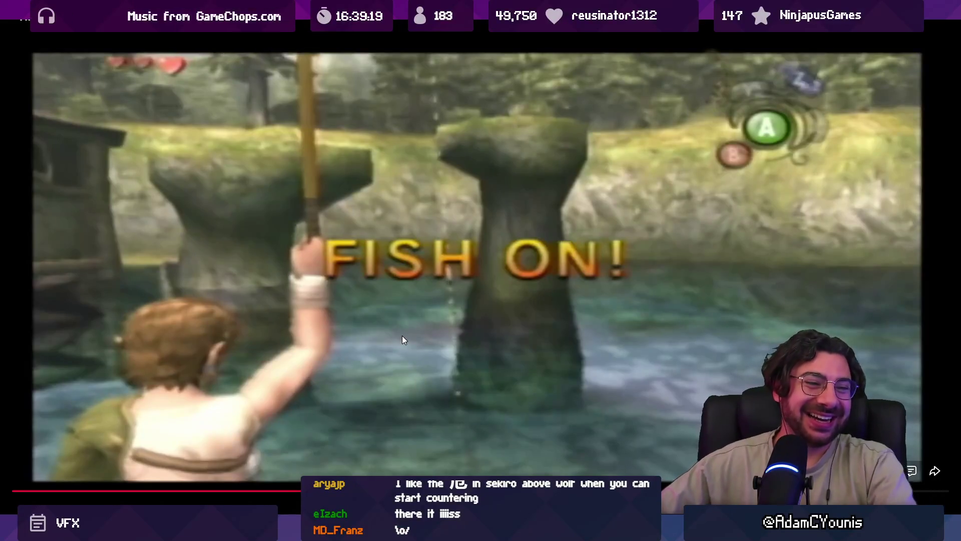
key("F1")
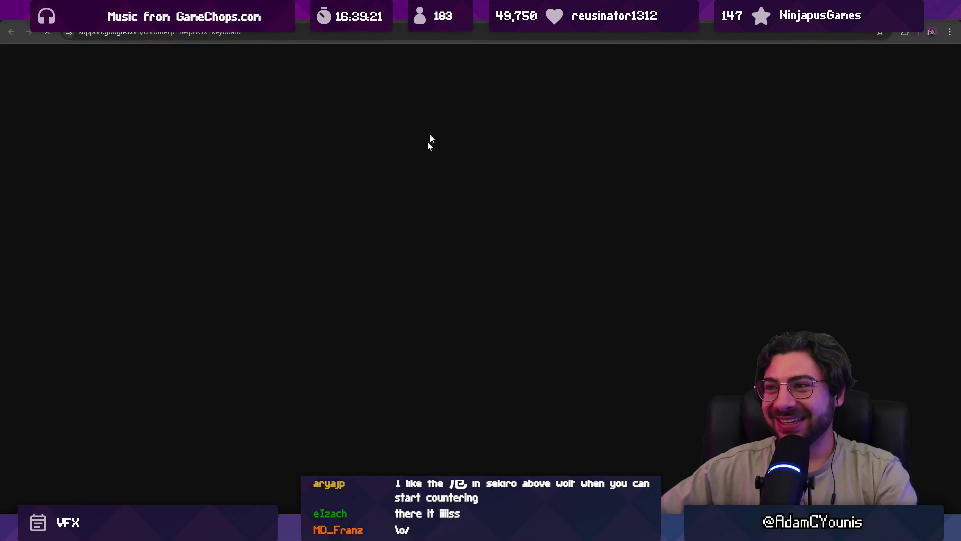
key("ctrl+w")
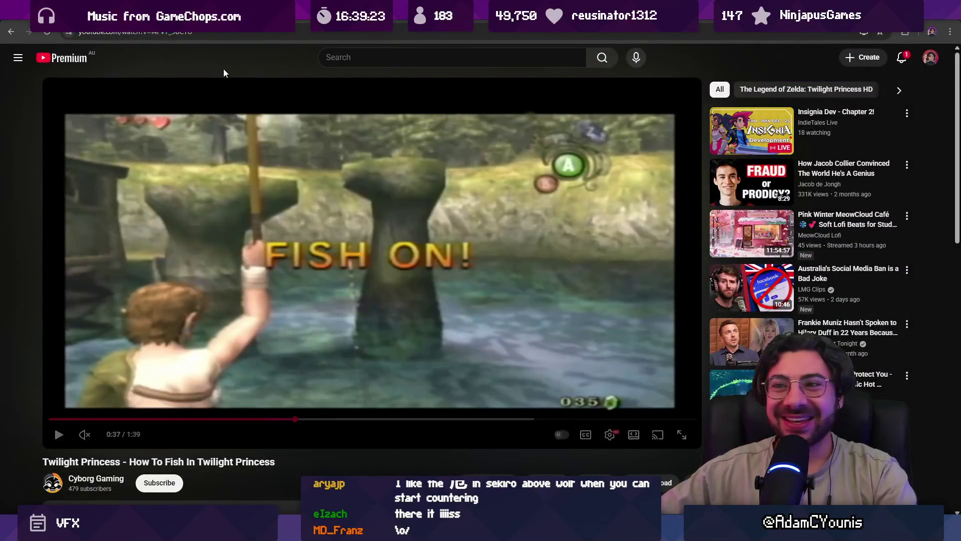
key("alt+Tab")
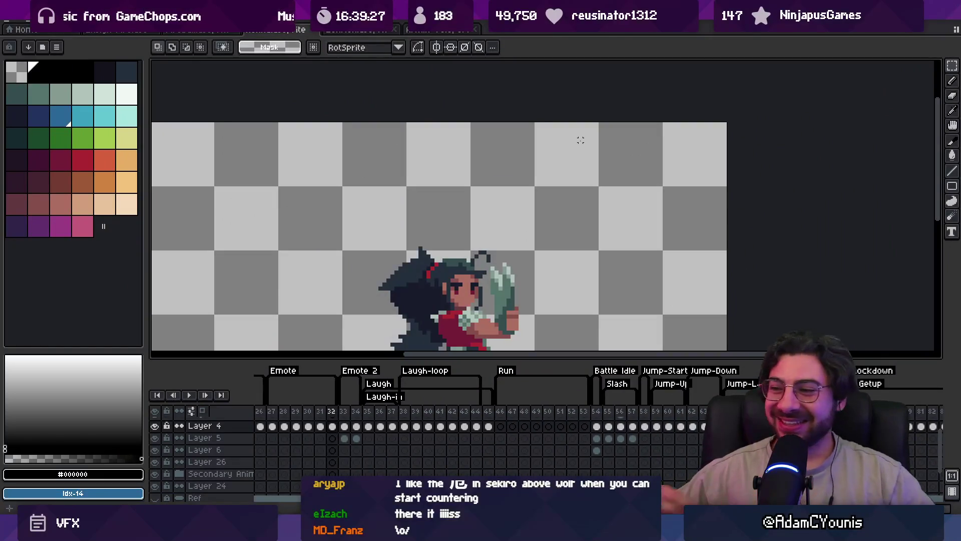
- Save the popup-label sprite file
scroll(547, 156, "down", 3)
scroll(511, 164, "up", 1)
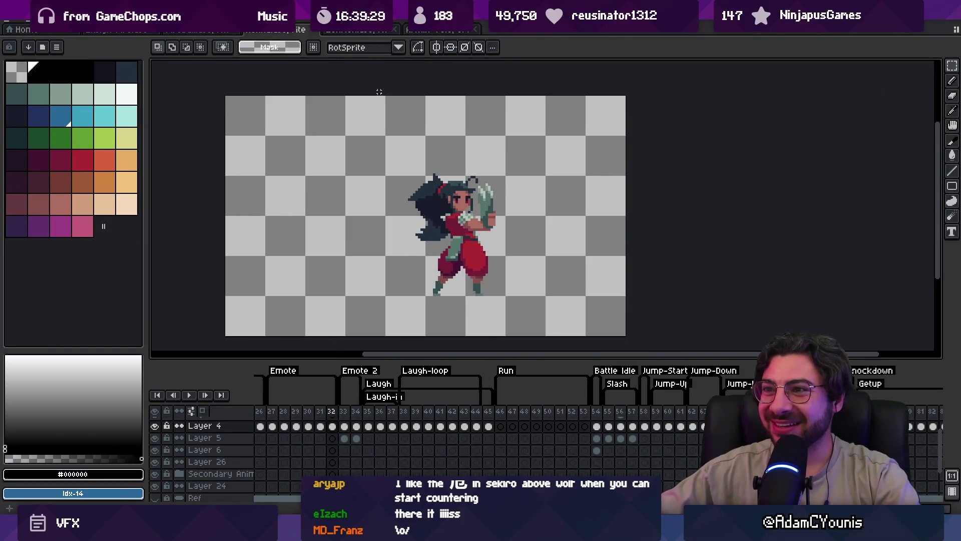
key("ctrl+s")
- Look through the open sprites and select frames 26–40 of the red-clad girl's animation
key("ctrl+Tab")
key("ctrl+Tab")
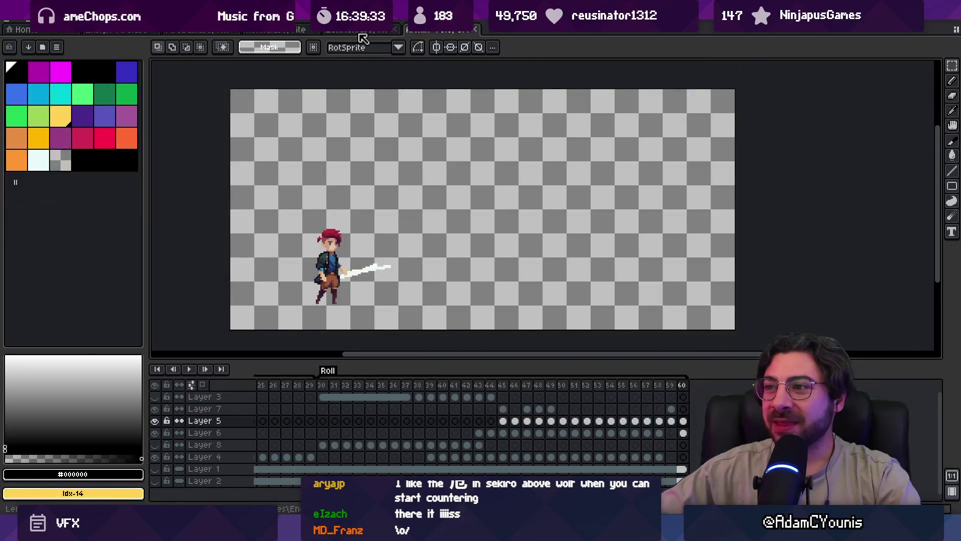
left_click(351, 30)
left_click(281, 30)
left_click(312, 31)
left_click_drag(259, 411, 433, 398)
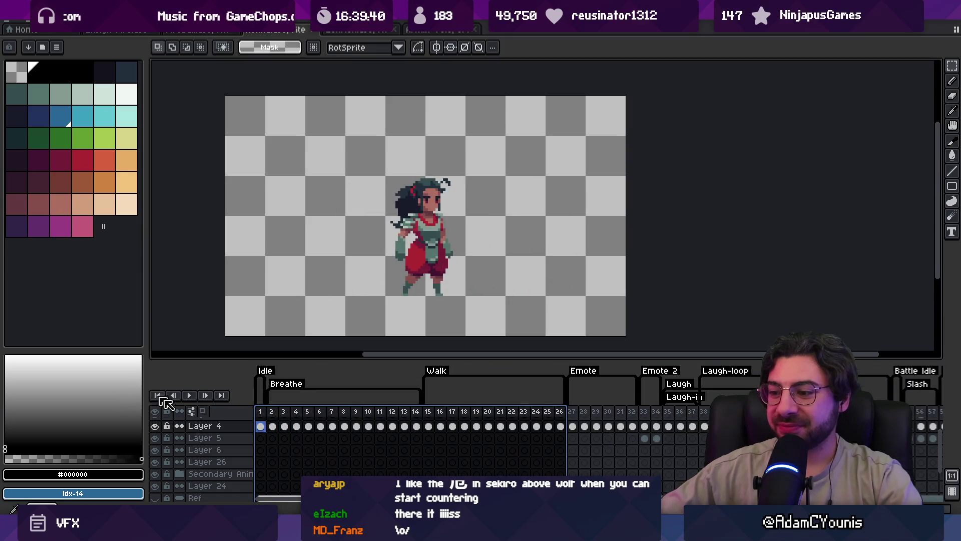
key("alt+Tab")
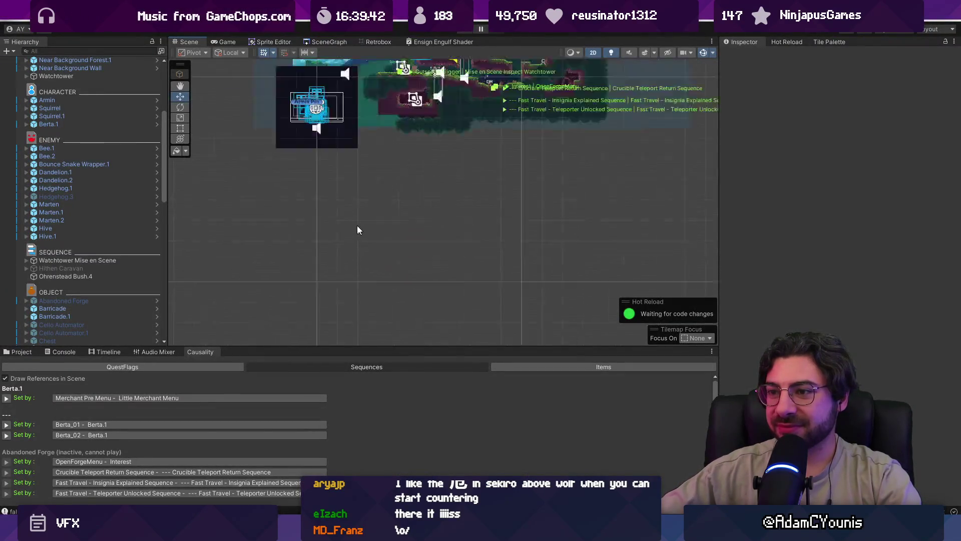
- Zoom the Scene view, then switch to the SceneGraph map of level rooms
scroll(434, 163, "up", 5)
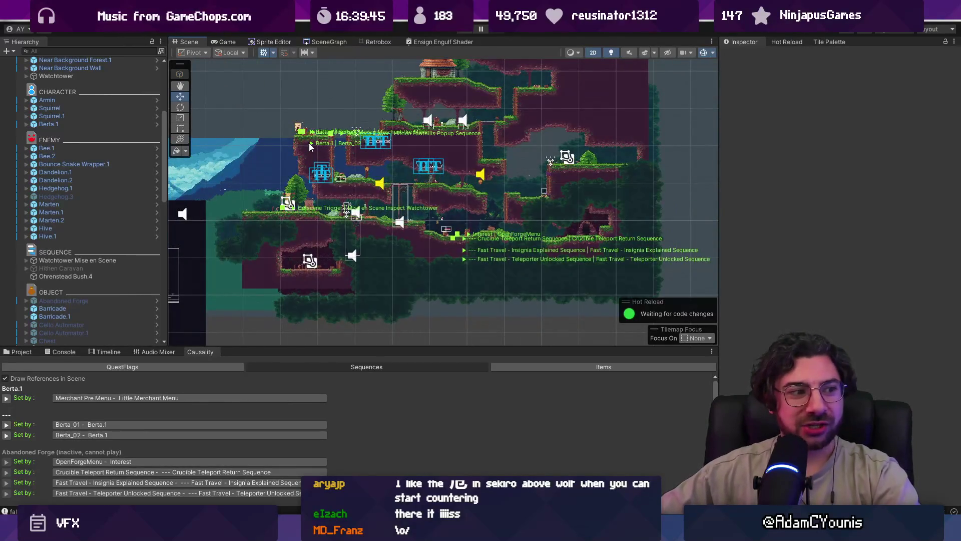
scroll(352, 169, "up", 3)
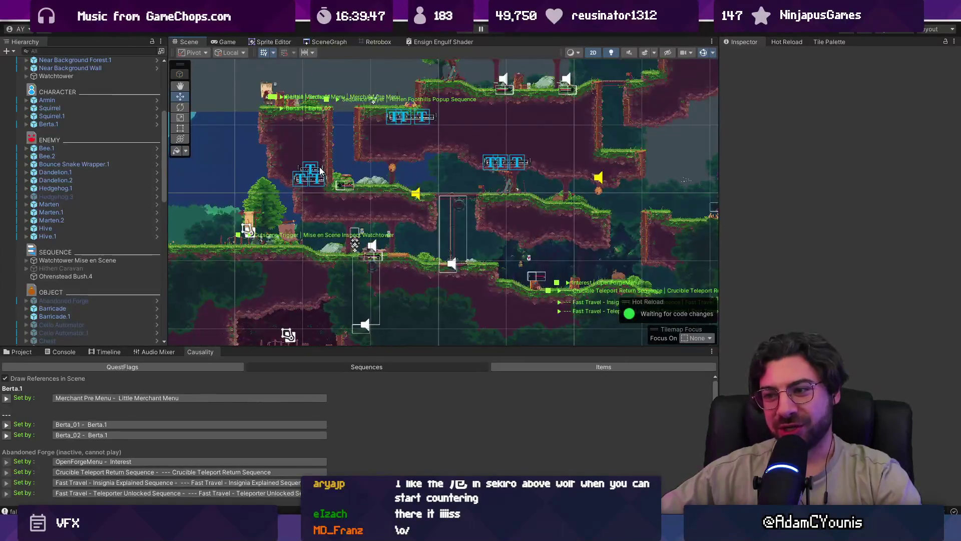
scroll(404, 183, "up", 1)
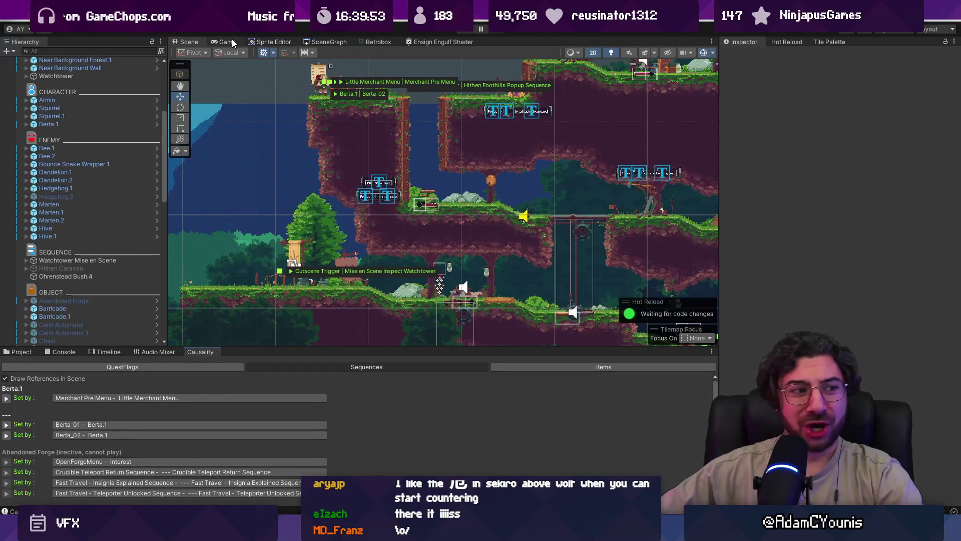
left_click(347, 42)
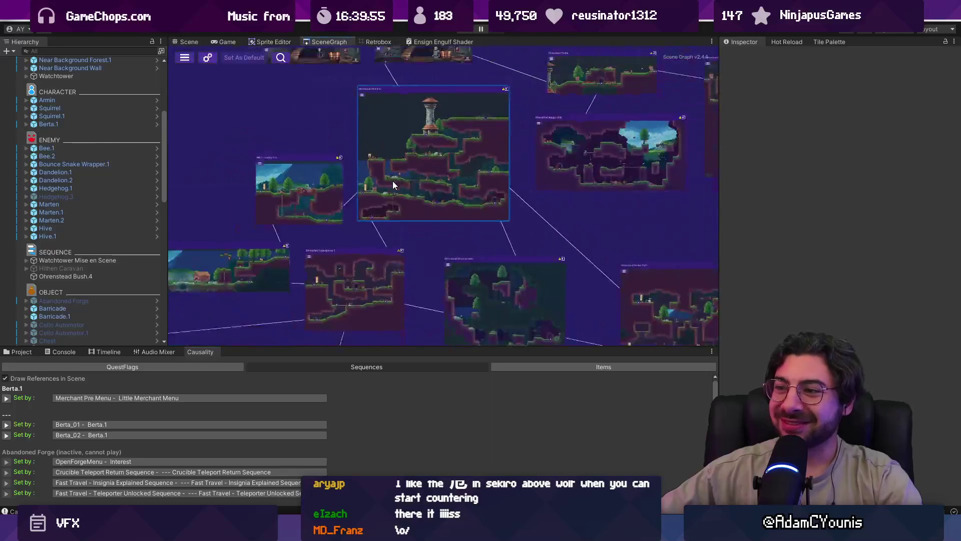
- Find the Dandelion Trial node in the scene graph and open its scene
scroll(354, 174, "up", 5)
mouse_move(362, 160)
left_mouse_down()
mouse_move(359, 202)
mouse_move(273, 155)
mouse_move(407, 209)
left_mouse_up()
scroll(377, 194, "down", 5)
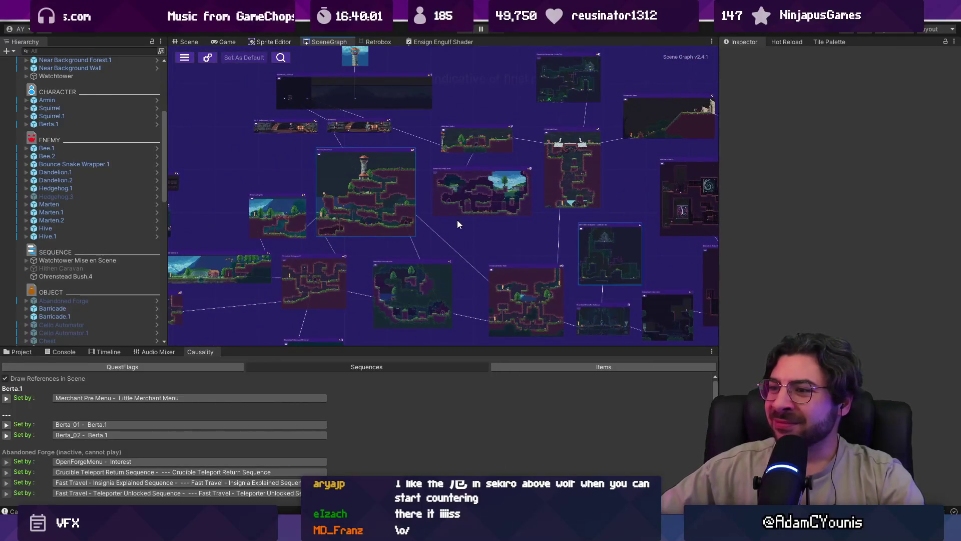
scroll(256, 195, "up", 5)
mouse_move(311, 228)
left_mouse_down()
mouse_move(304, 133)
mouse_move(382, 190)
left_mouse_up()
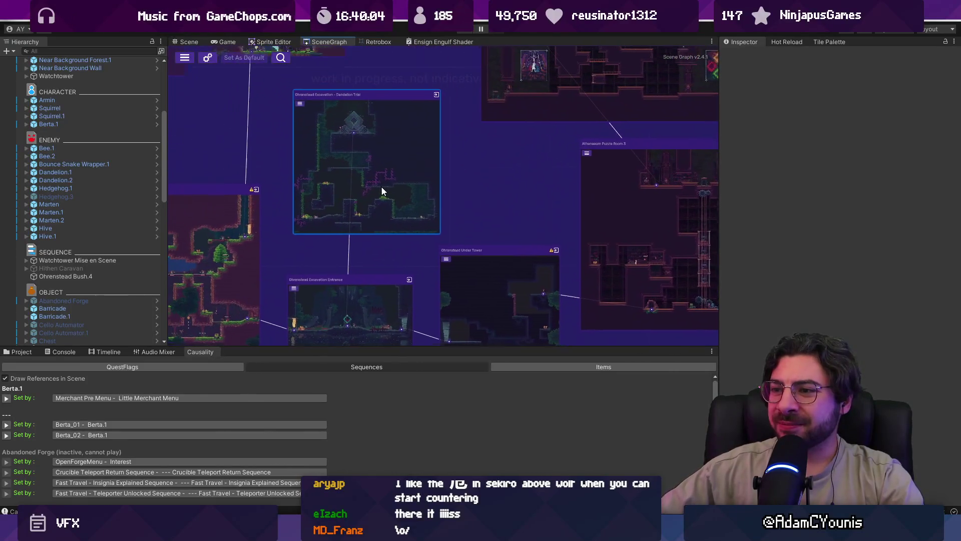
left_click(410, 202)
double_click(410, 202)
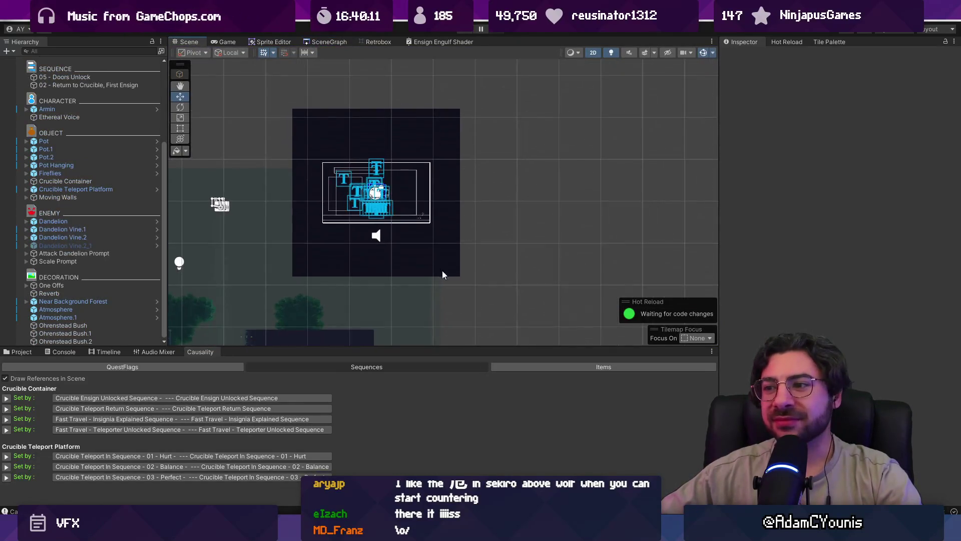
- Zoom the Scene view onto the Dandelion Trial level's attack prompt
scroll(441, 270, "up", 5)
scroll(383, 175, "up", 8)
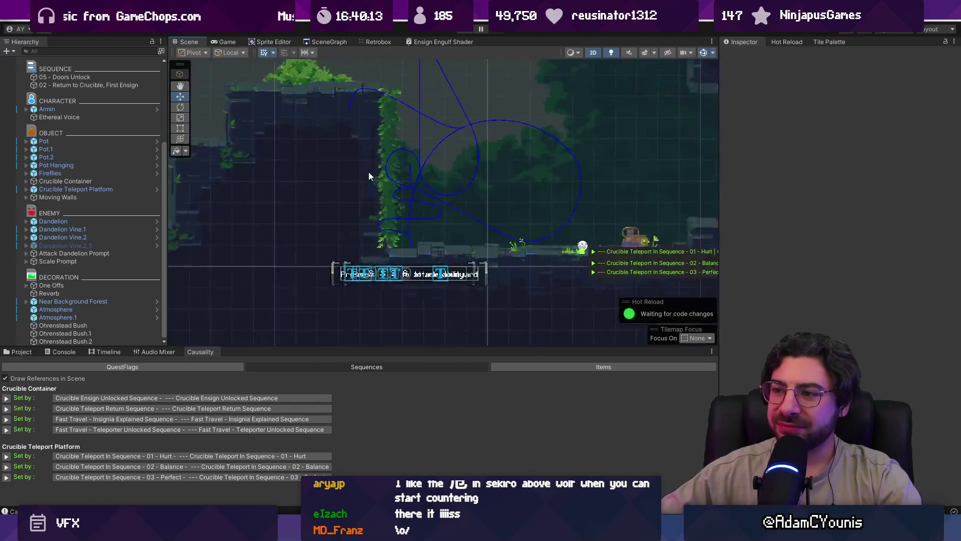
scroll(436, 229, "down", 2)
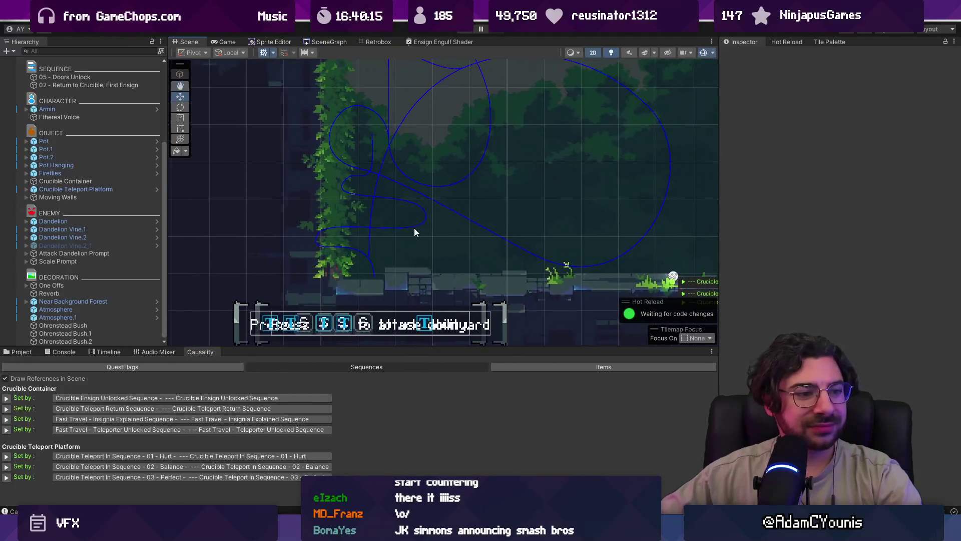
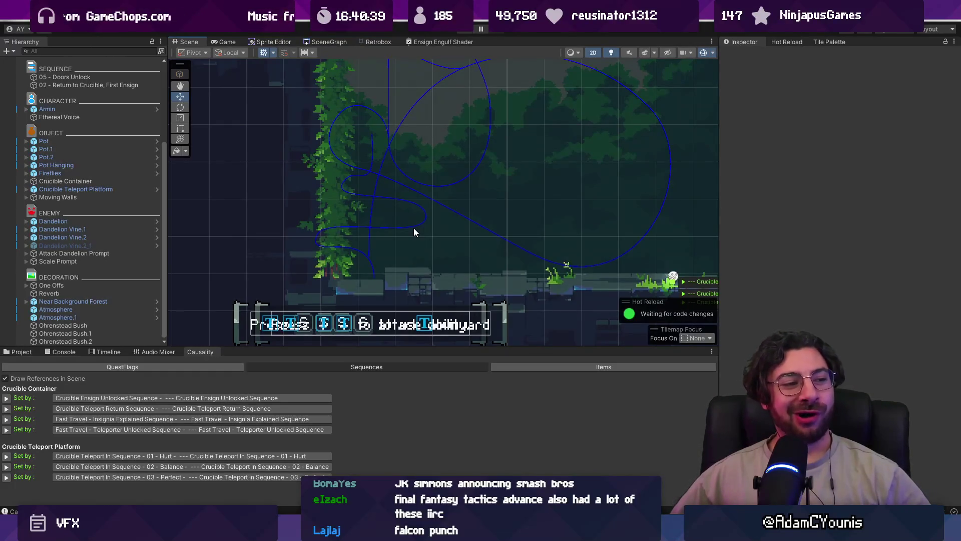
- Pan the Scene view along the forest level
mouse_move(407, 225)
left_mouse_down()
mouse_move(436, 208)
mouse_move(368, 208)
mouse_move(318, 231)
left_mouse_up()
mouse_move(416, 213)
left_mouse_down()
mouse_move(429, 214)
mouse_move(397, 226)
mouse_move(424, 229)
left_mouse_up()
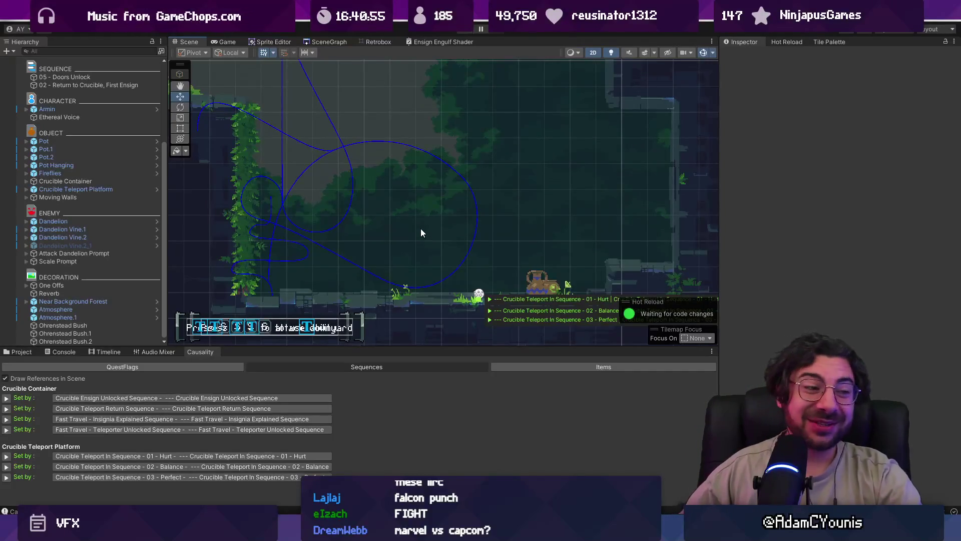
scroll(430, 178, "down", 1)
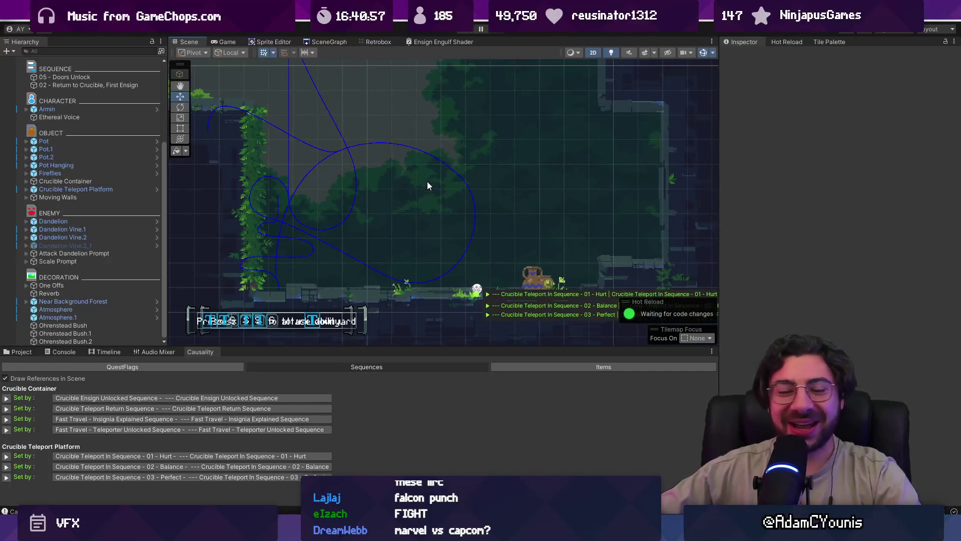
scroll(423, 184, "down", 1)
scroll(437, 179, "up", 2)
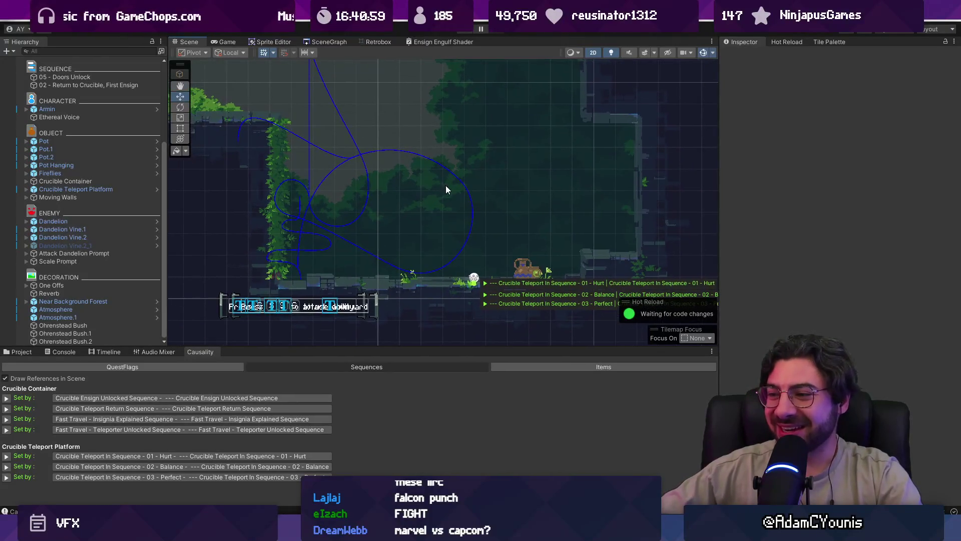
scroll(440, 238, "up", 2)
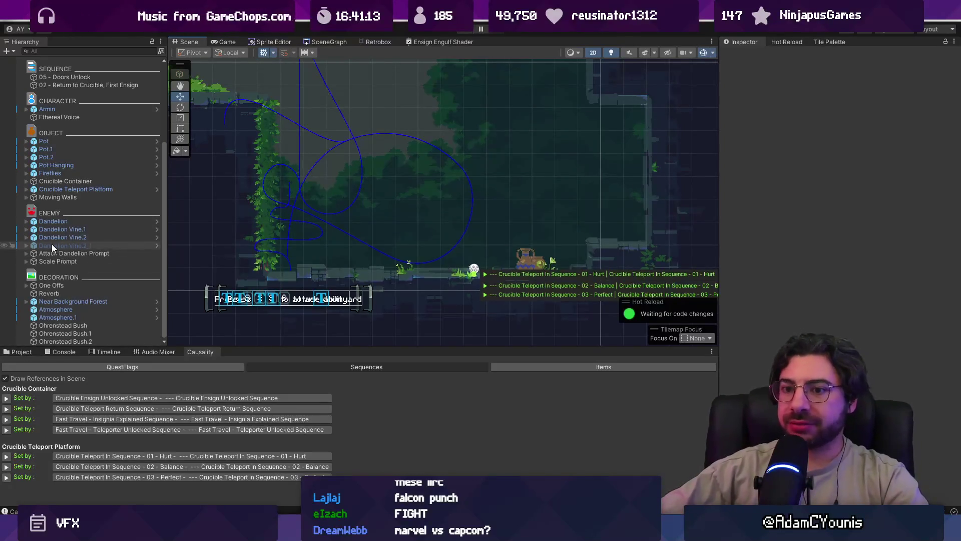
- Select Crucible Teleport In Sequence - 01 - Hurt in the Hierarchy and show the Timeline window
left_click(26, 238)
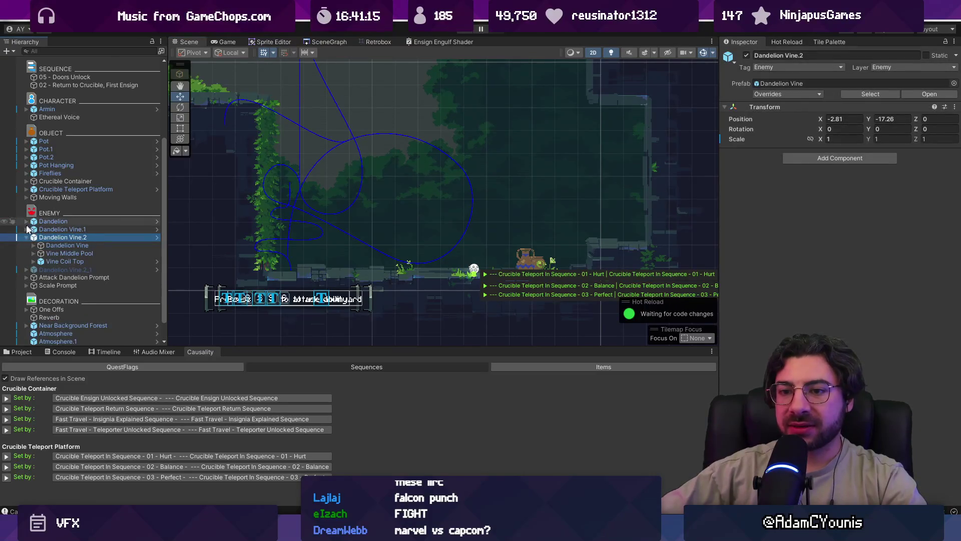
scroll(54, 265, "down", 1)
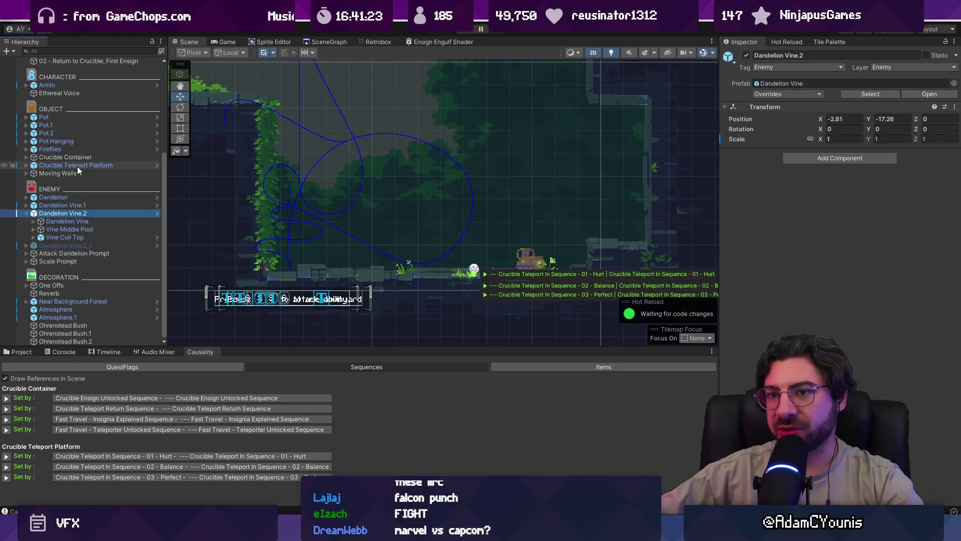
left_click(77, 252)
left_click(64, 213)
scroll(98, 267, "up", 6)
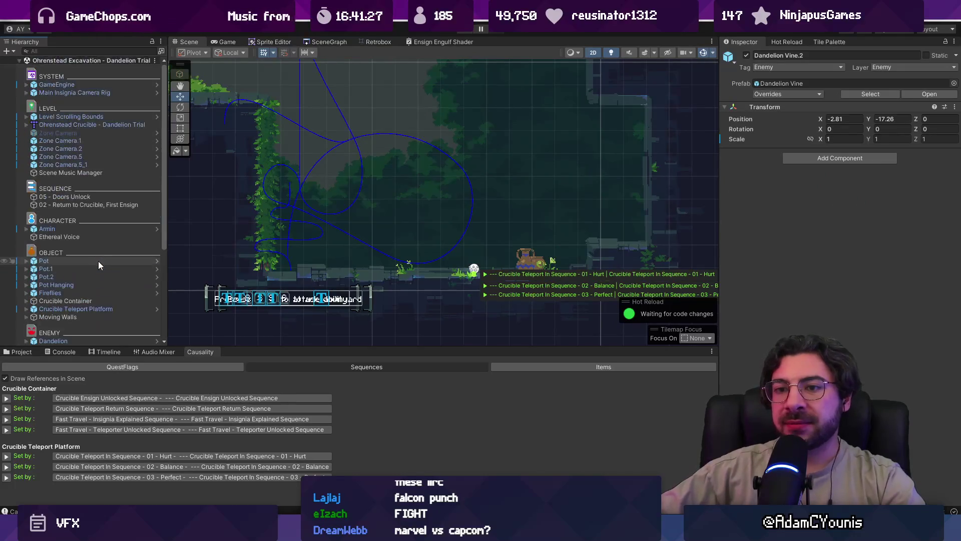
left_click(115, 455)
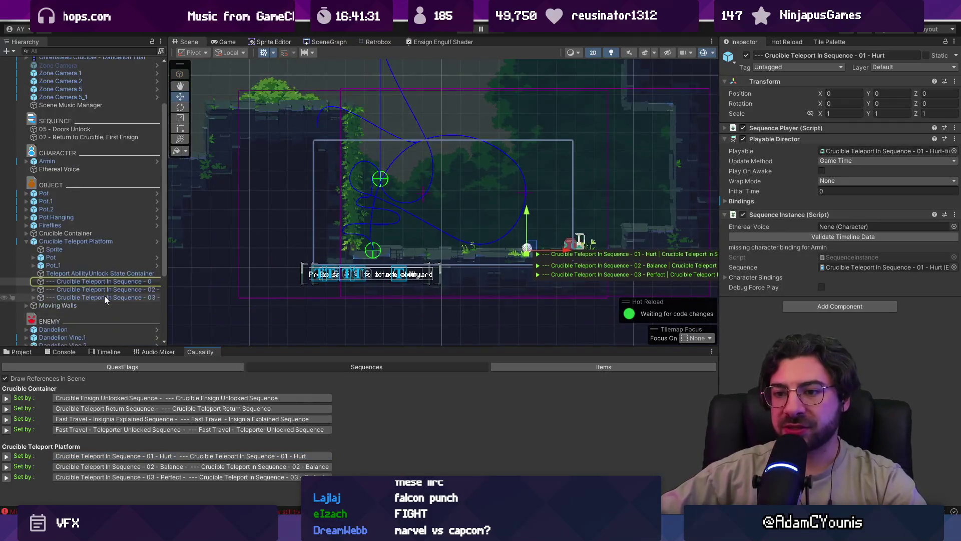
left_click(20, 351)
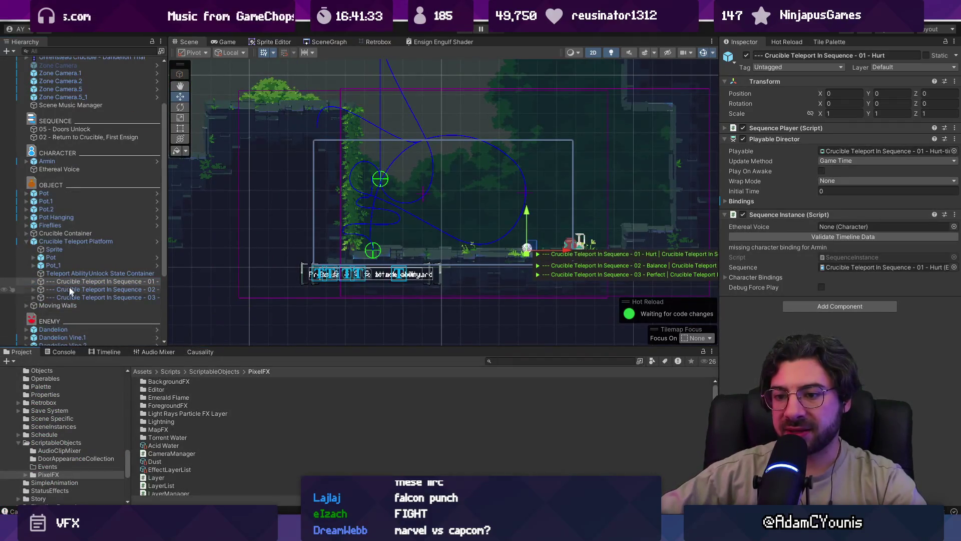
left_click(108, 351)
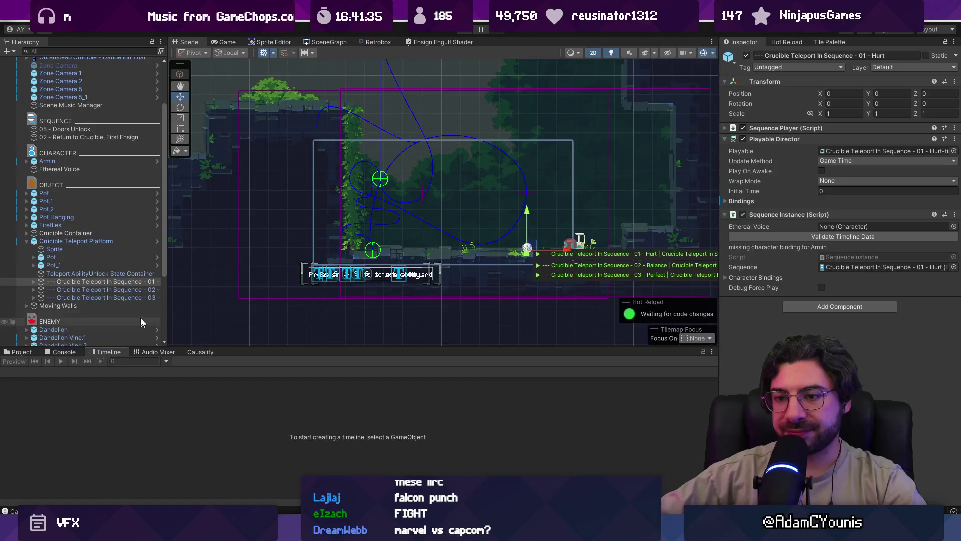
- Reselect the 01 - Hurt sequence, enlarge and zoom the Timeline, and select the Dandelion Vine.2_1 track
left_click(118, 288)
left_click(117, 282)
left_click_drag(260, 347, 260, 204)
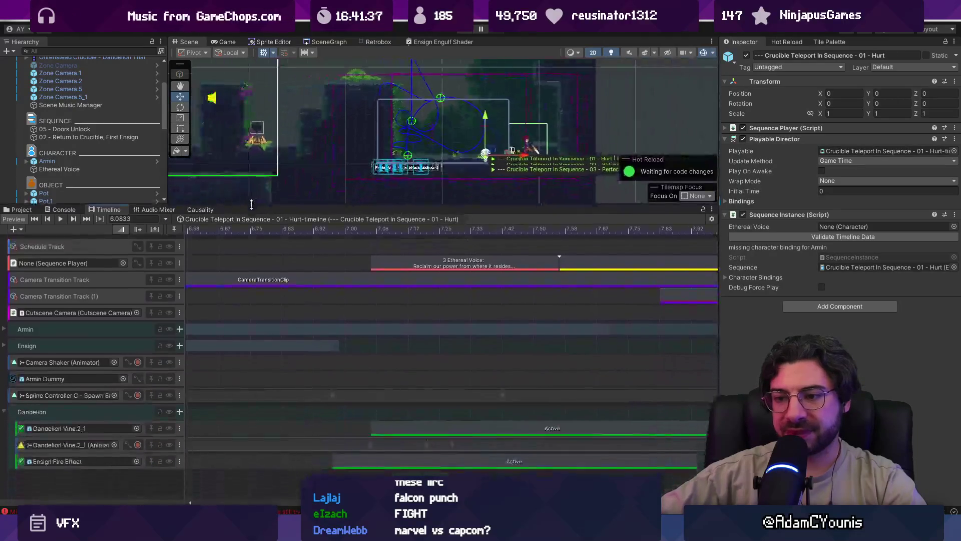
scroll(77, 124, "down", 5)
scroll(78, 123, "down", 1)
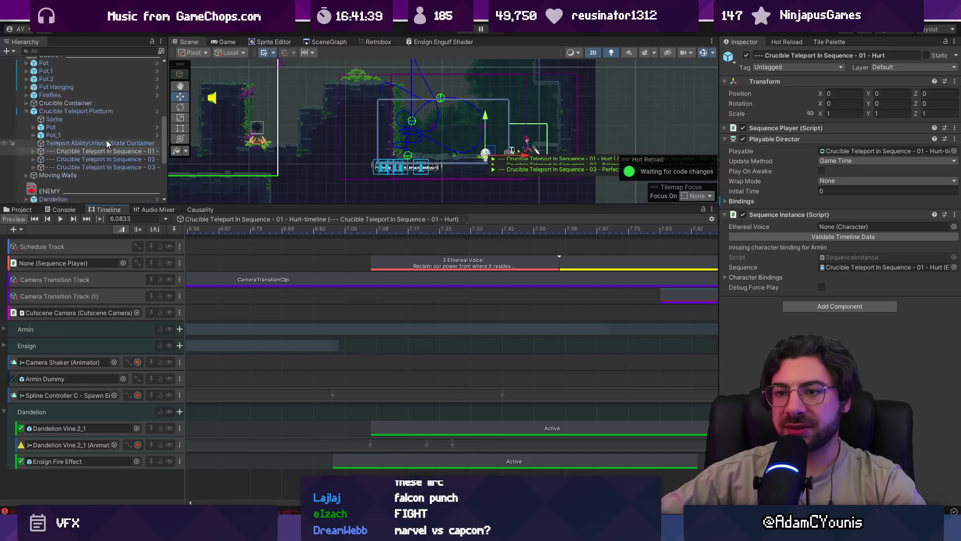
scroll(403, 340, "down", 6)
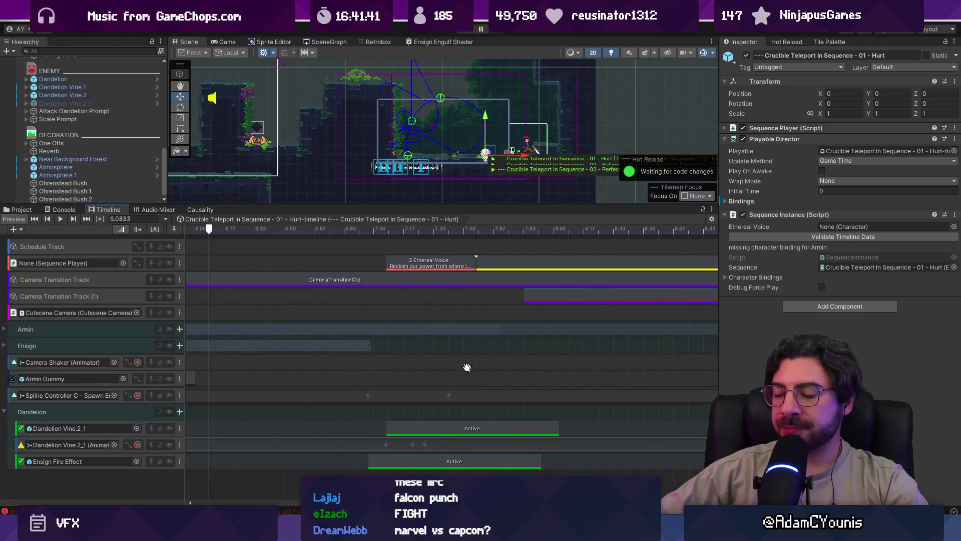
scroll(364, 449, "up", 5)
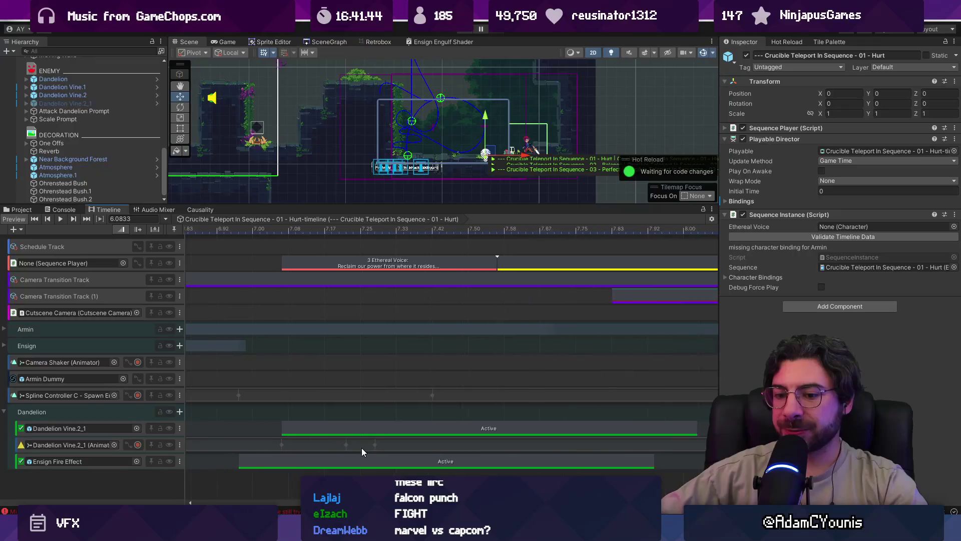
scroll(266, 417, "down", 3)
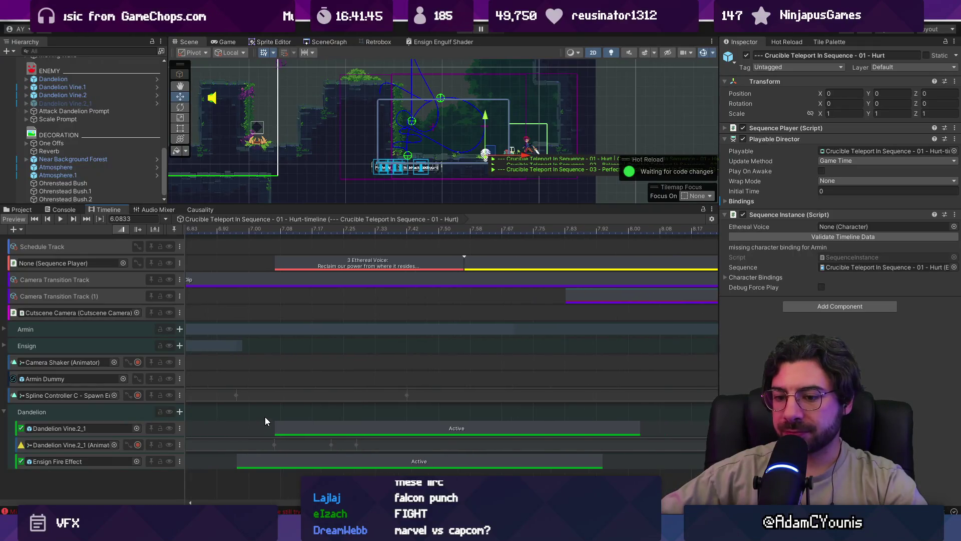
left_click(252, 444)
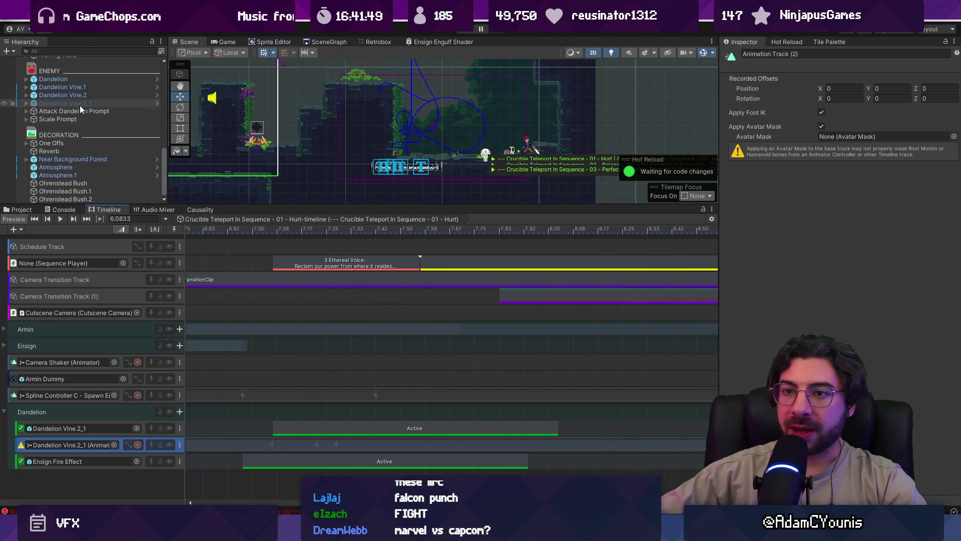
- Start recording the Dandelion Vine.2_1 track with the playhead at 7.0667
left_click(136, 445)
left_click(277, 230)
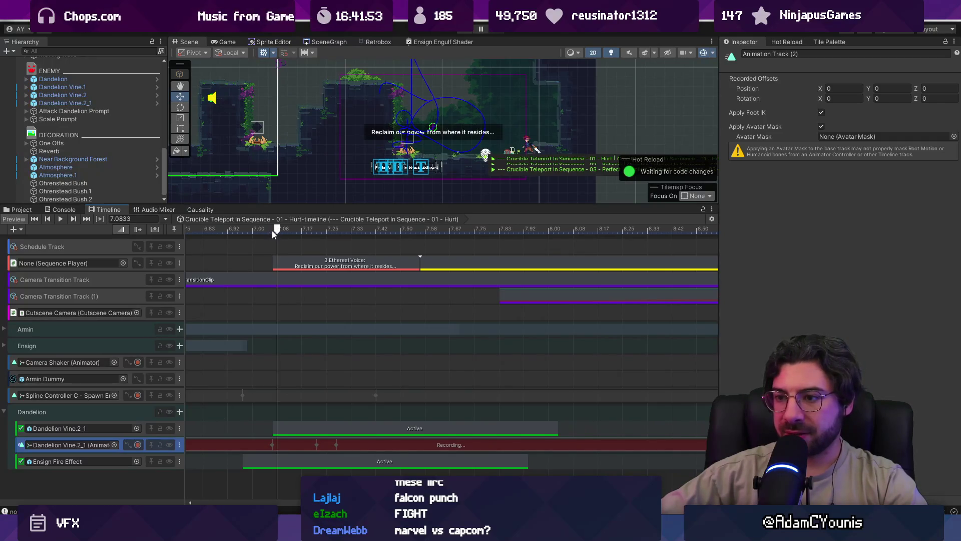
left_click(271, 230)
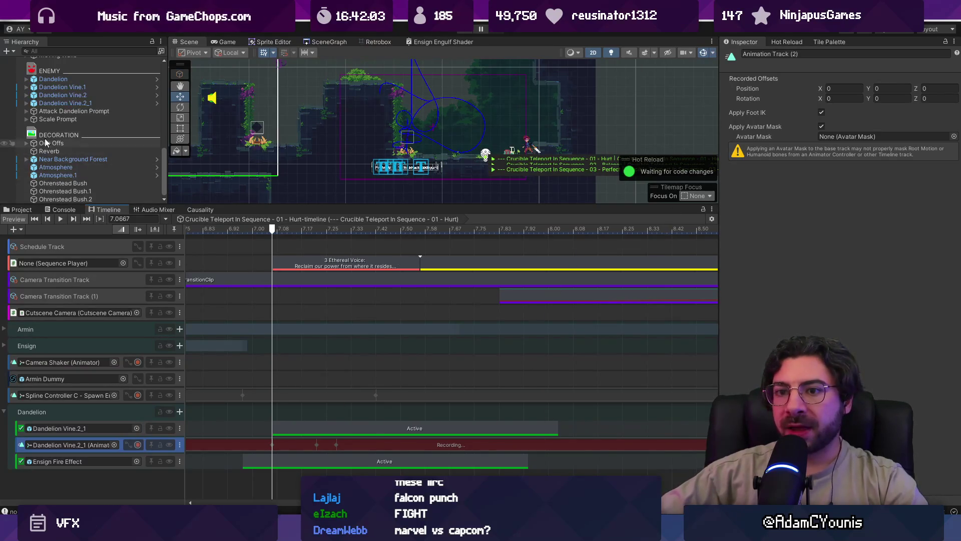
- Select the Sprite under Dandelion Vine.2_1 > Dandelion Vine in the Hierarchy
left_click(75, 103)
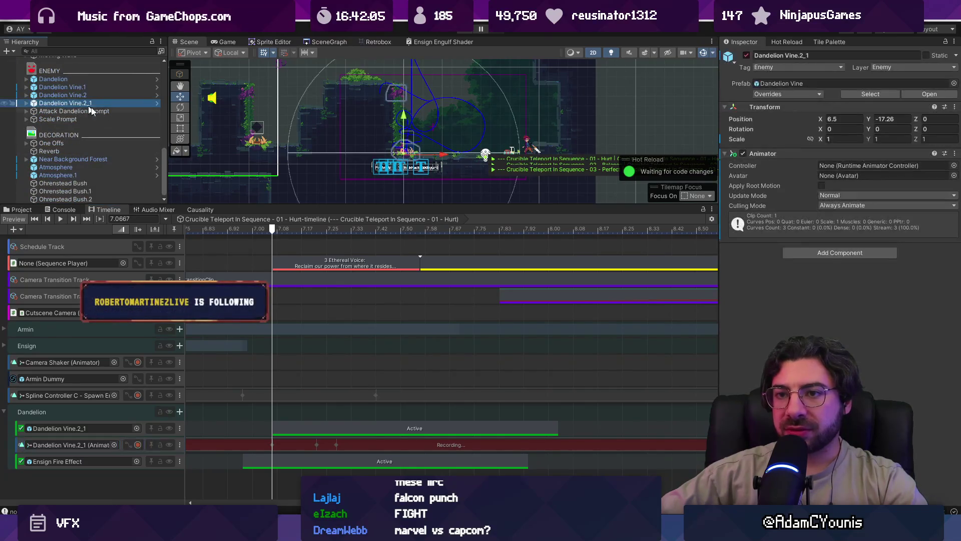
left_click(27, 103)
left_click(33, 111)
left_click(46, 120)
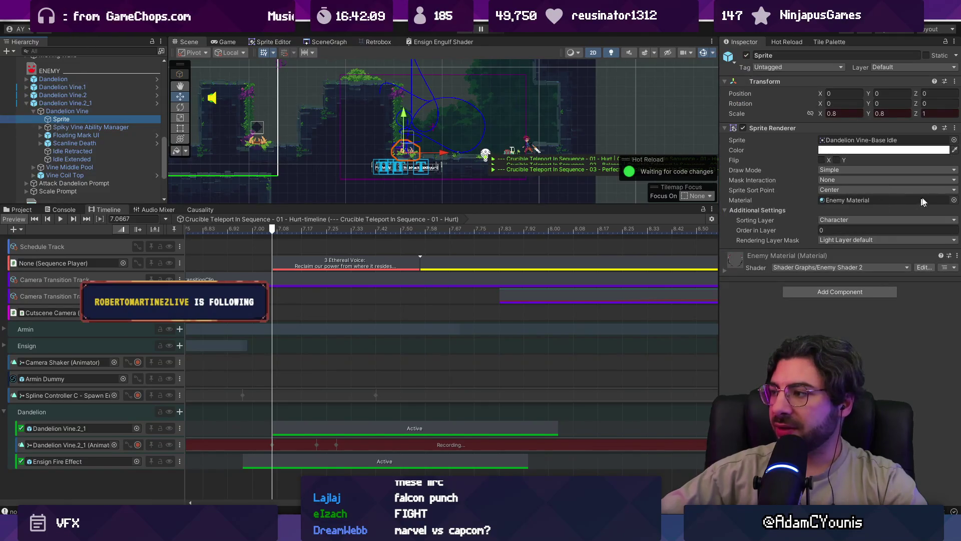
- Search 'engulf' in the material picker and assign Ensign Engulf Material to the vine Sprite
left_click(954, 199)
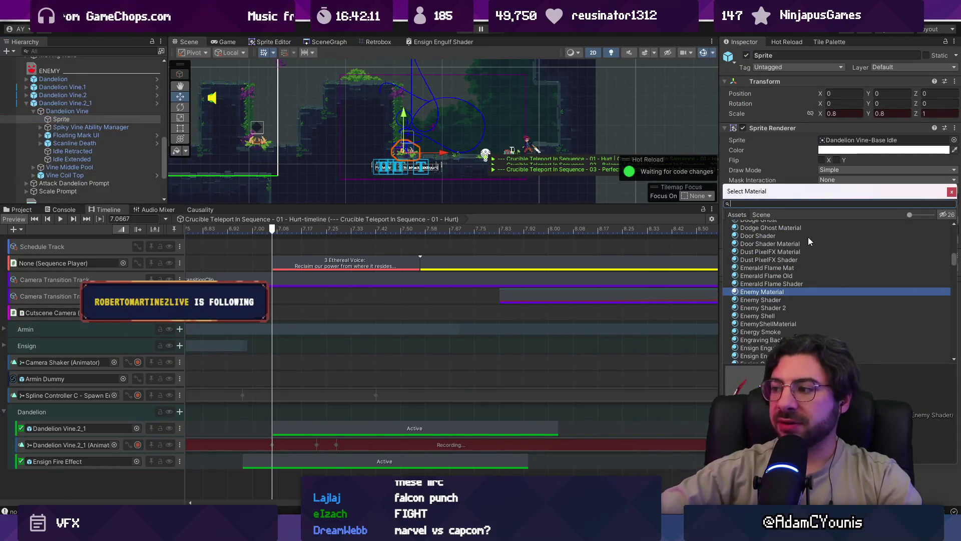
type("flame")
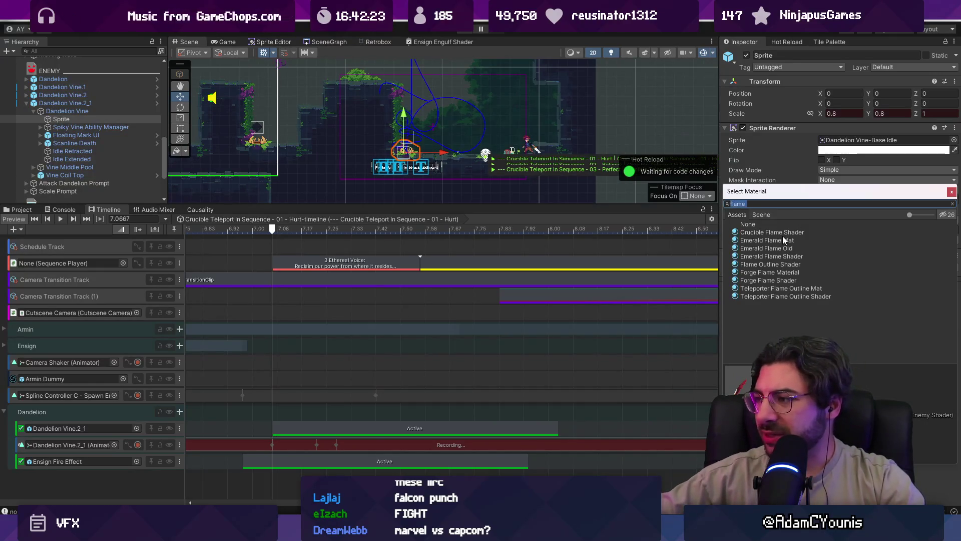
key("BackSpace")
key("BackSpace")
key("BackSpace")
type("engulf")
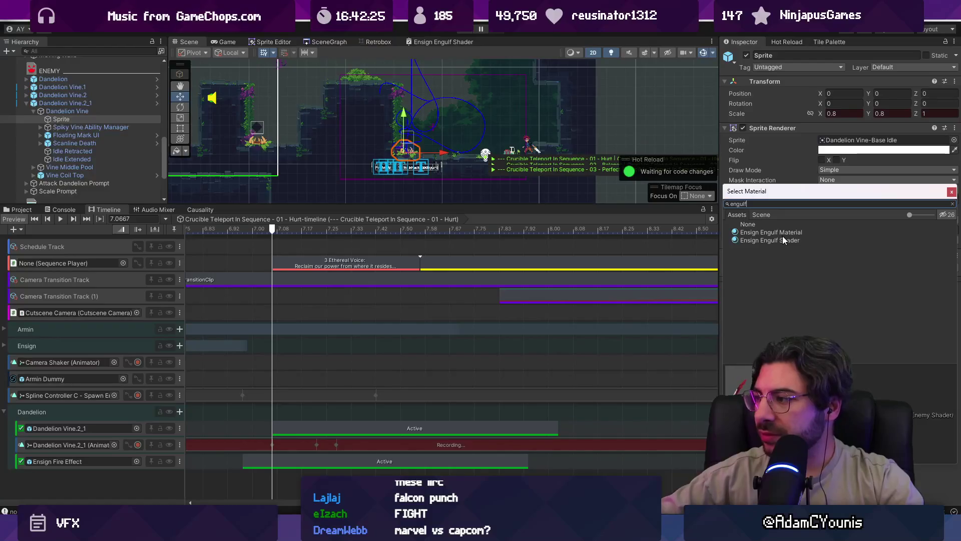
double_click(782, 236)
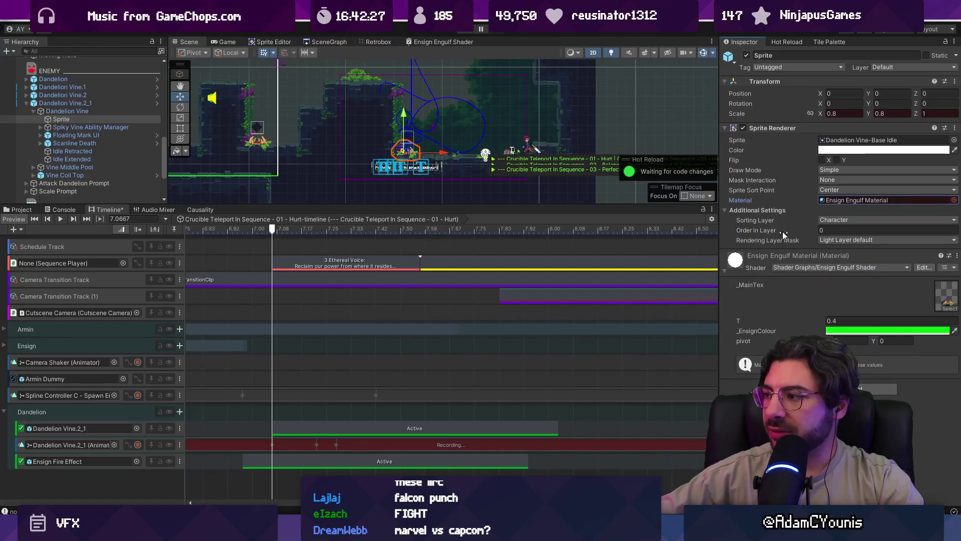
left_click(846, 320)
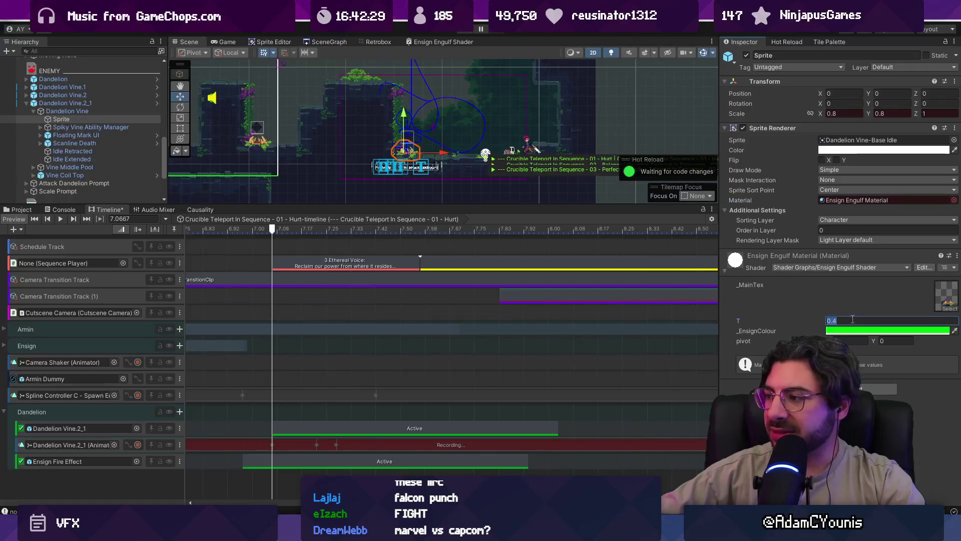
- Record material T at 0, then at 1 further along, and open the Recorded_5 clip
type("0")
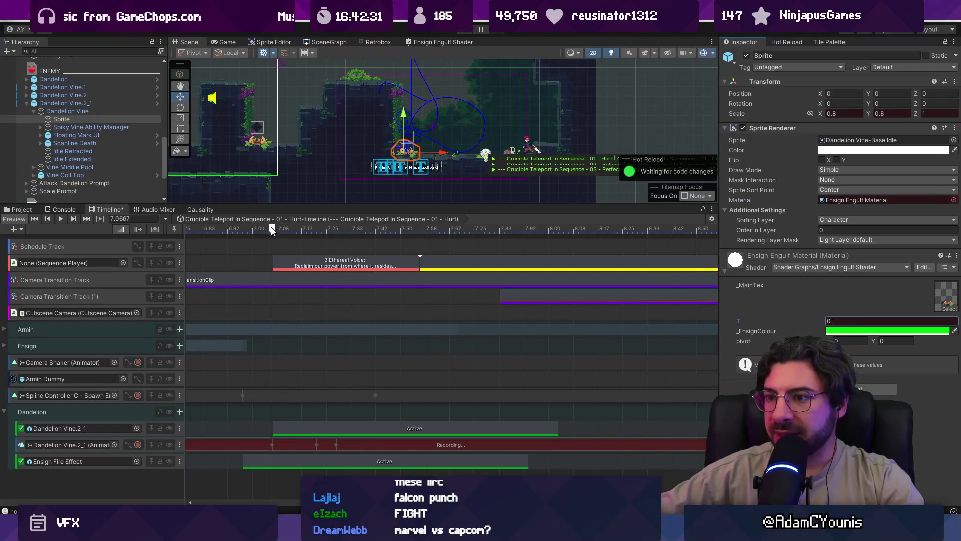
left_click_drag(272, 230, 280, 230)
mouse_move(422, 229)
left_mouse_down()
mouse_move(478, 229)
mouse_move(281, 235)
mouse_move(377, 236)
left_mouse_up()
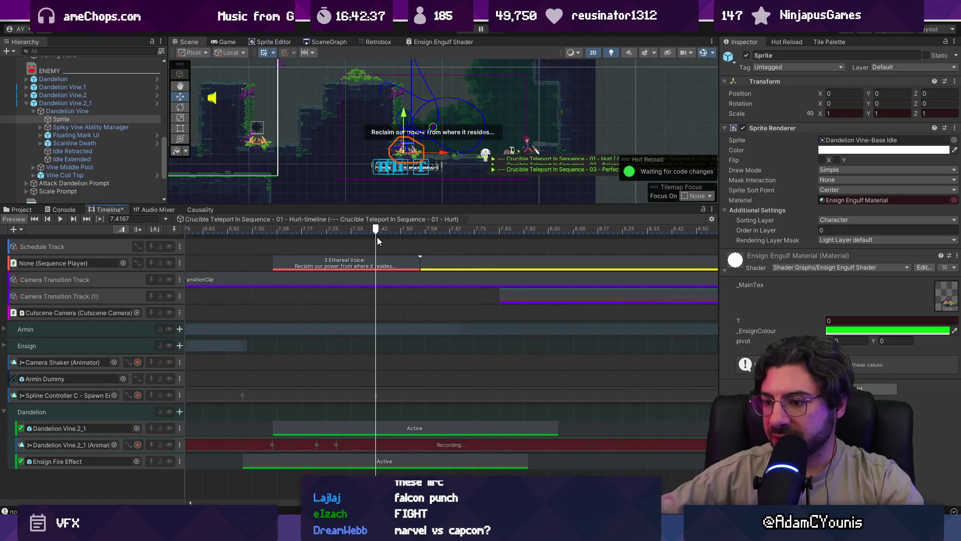
left_click(841, 320)
type("1")
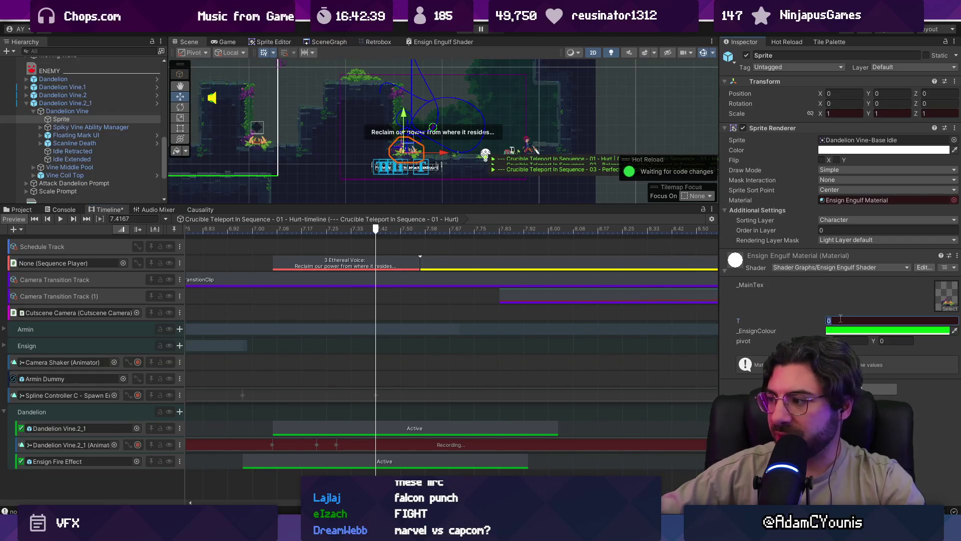
left_click(243, 227)
mouse_move(243, 228)
left_mouse_down()
mouse_move(358, 233)
mouse_move(291, 241)
mouse_move(415, 244)
left_mouse_up()
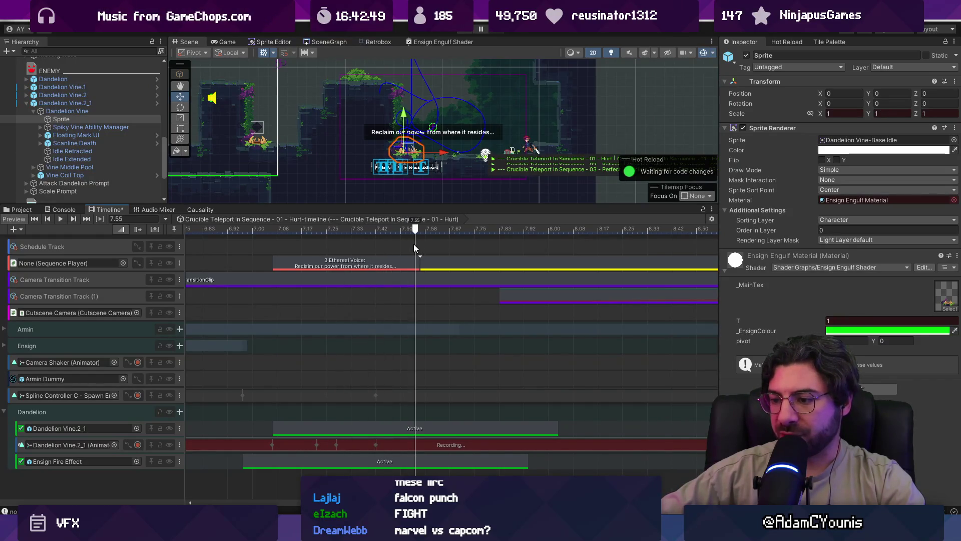
double_click(383, 443)
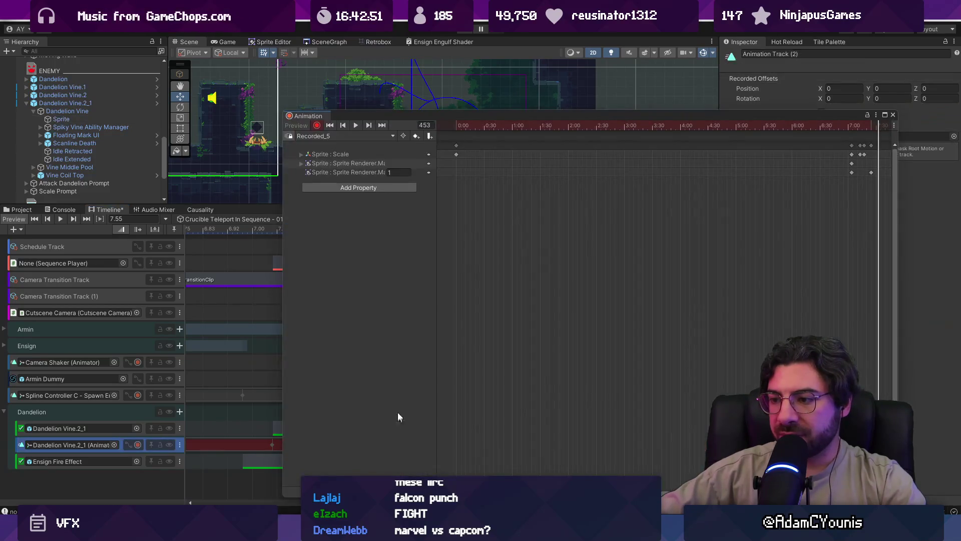
- Inspect the Material.T curve in Curves view, framing its end keys
left_click(324, 172)
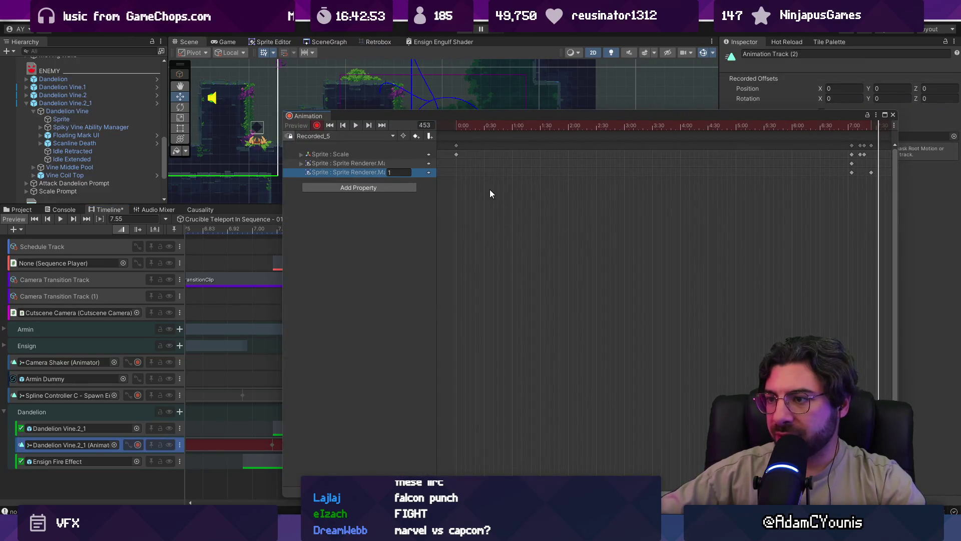
key("ctrl+Tab")
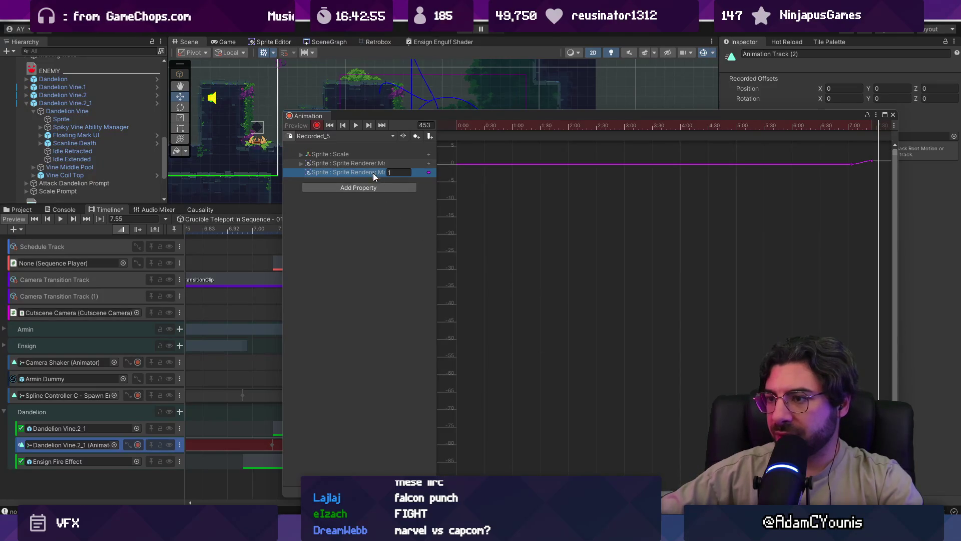
key("f")
key("a")
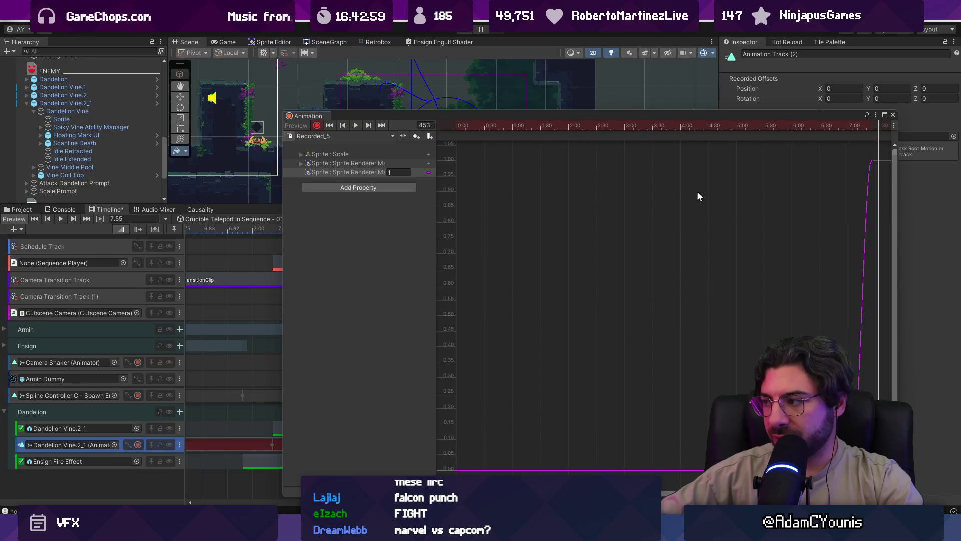
left_click_drag(821, 140, 950, 501)
key("f")
scroll(551, 371, "down", 3)
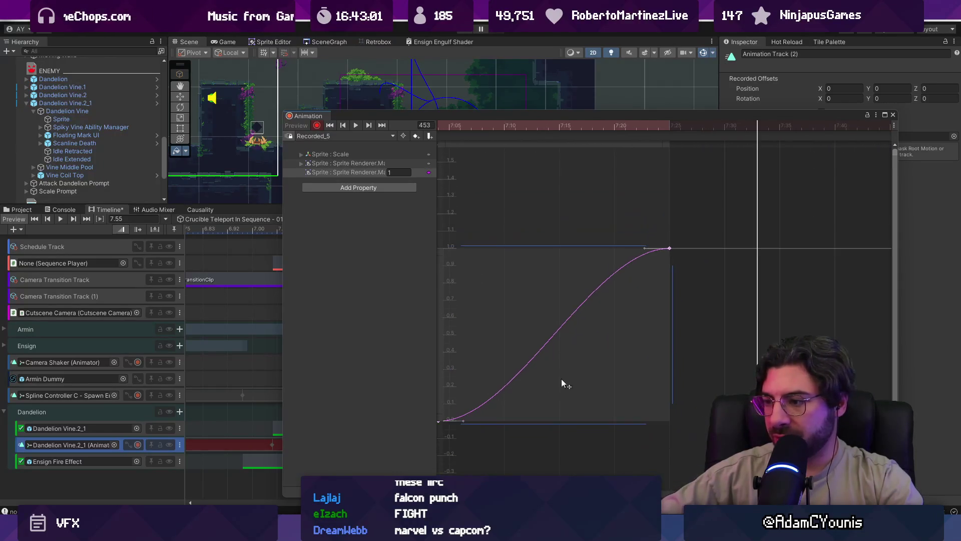
scroll(560, 430, "down", 2)
left_click(617, 271)
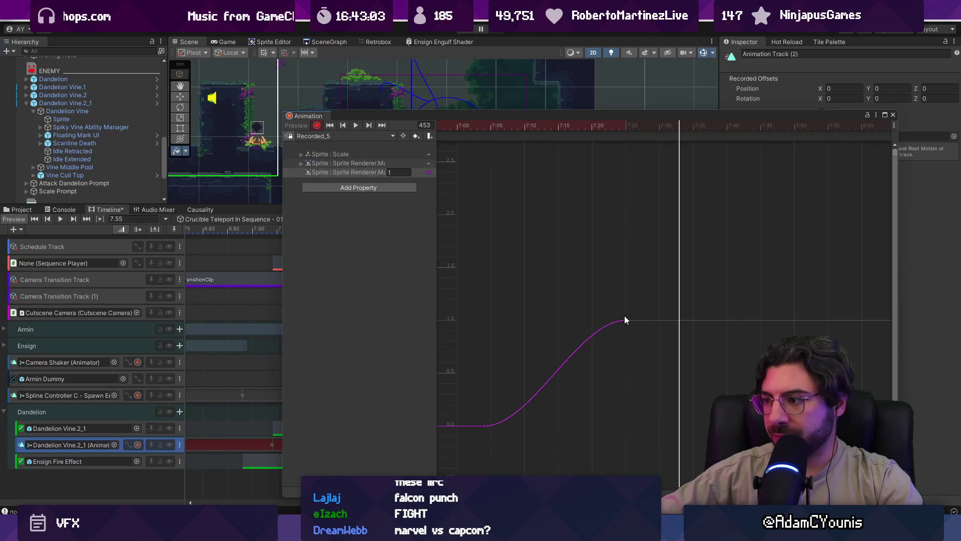
key("ctrl+Tab")
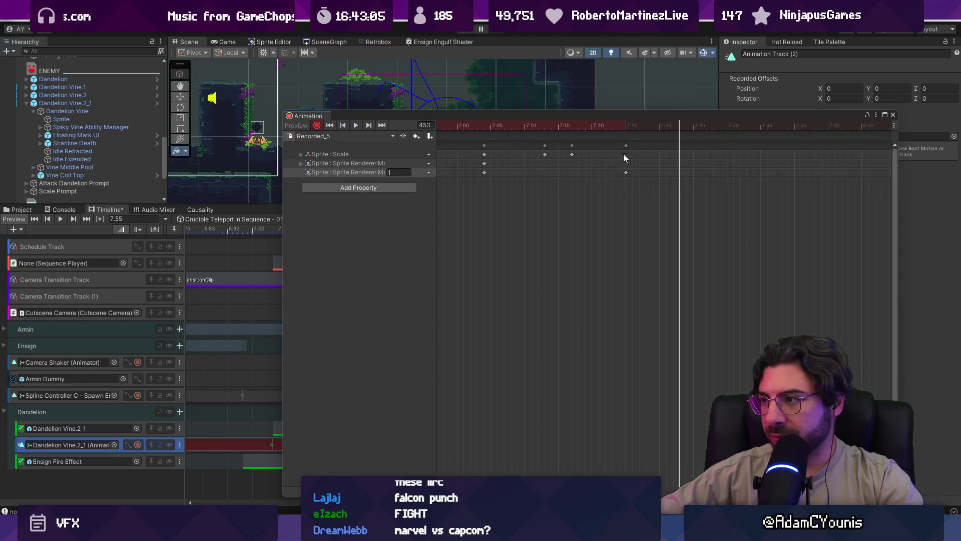
- Add a Material.T key at frame 446, move it to 7:28, and close the clip
left_click_drag(658, 131, 626, 139)
double_click(627, 172)
left_click_drag(627, 173, 693, 173)
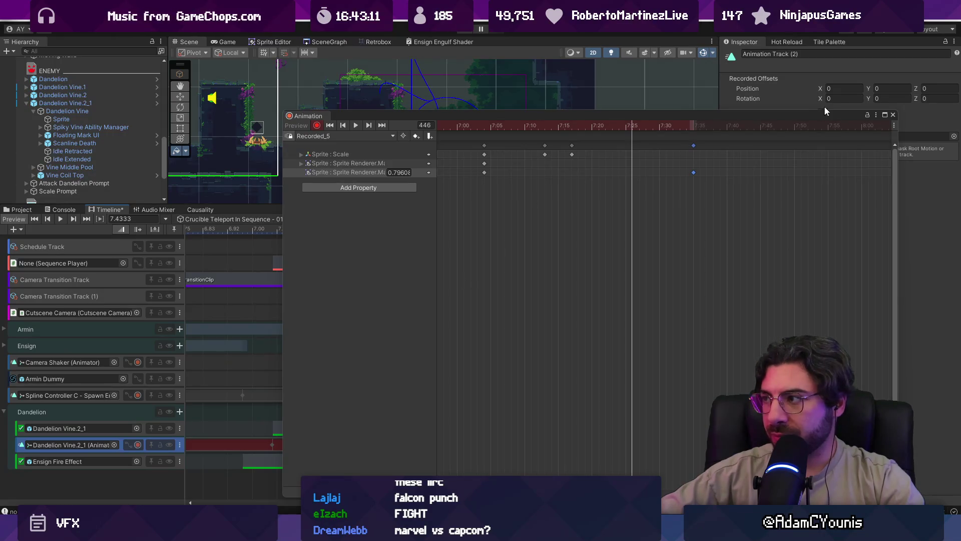
left_click(892, 116)
mouse_move(382, 230)
left_mouse_down()
mouse_move(294, 243)
mouse_move(419, 251)
mouse_move(303, 256)
mouse_move(383, 260)
mouse_move(361, 266)
left_mouse_up()
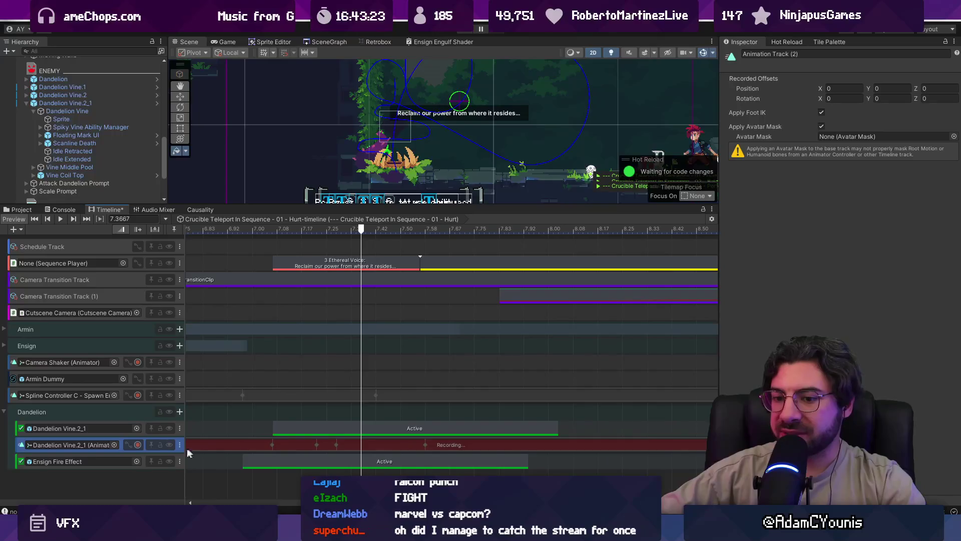
- Show the vine track's curves inline and select a Material.T key
left_click(128, 444)
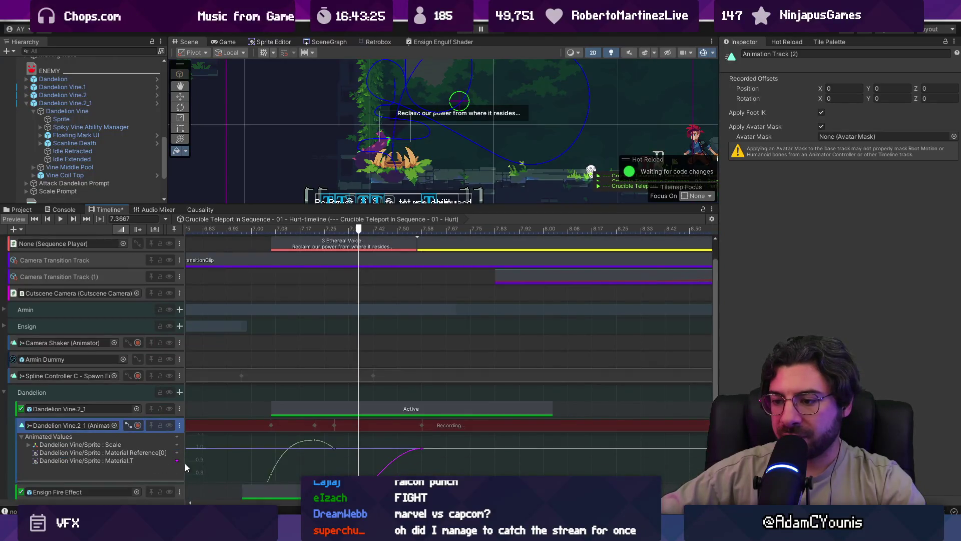
scroll(374, 425, "left", 2)
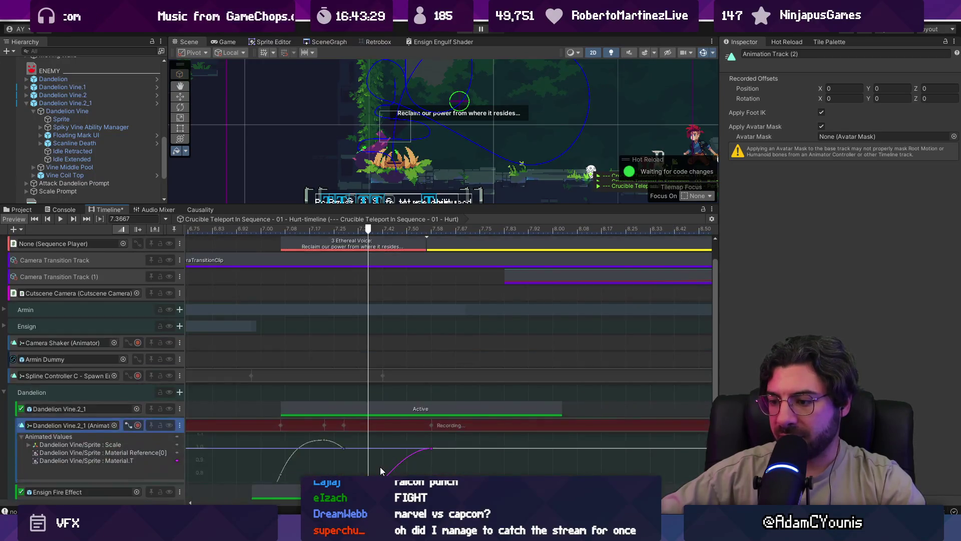
scroll(377, 465, "right", 1)
left_click(429, 448)
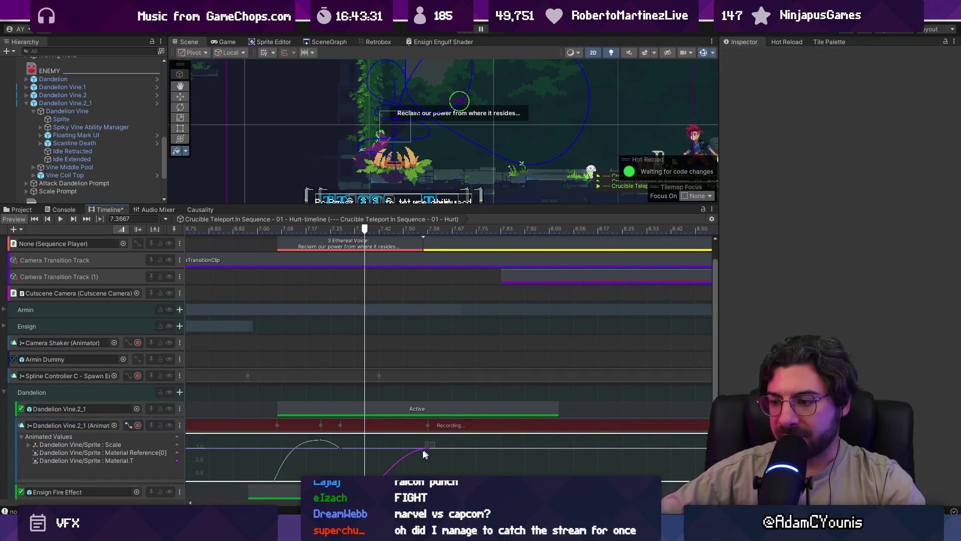
scroll(302, 450, "up", 5)
scroll(367, 465, "down", 5)
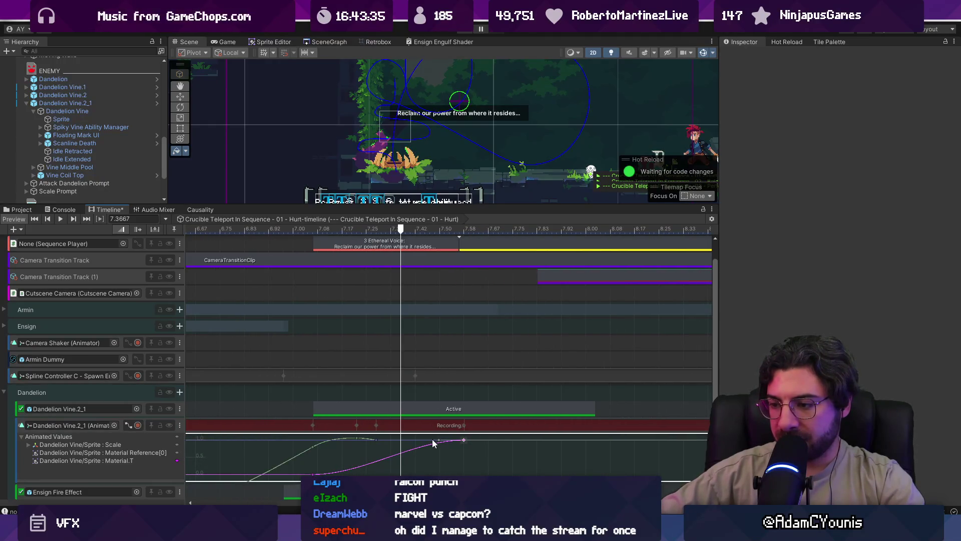
- Move the Material.T end key to about 7.6 and its start key to about 6.9
mouse_move(464, 440)
left_mouse_down()
mouse_move(445, 440)
mouse_move(497, 436)
mouse_move(482, 438)
left_mouse_up()
mouse_move(400, 229)
left_mouse_down()
mouse_move(431, 229)
mouse_move(331, 240)
mouse_move(391, 260)
mouse_move(320, 260)
mouse_move(357, 260)
left_mouse_up()
left_click_drag(312, 469, 273, 474)
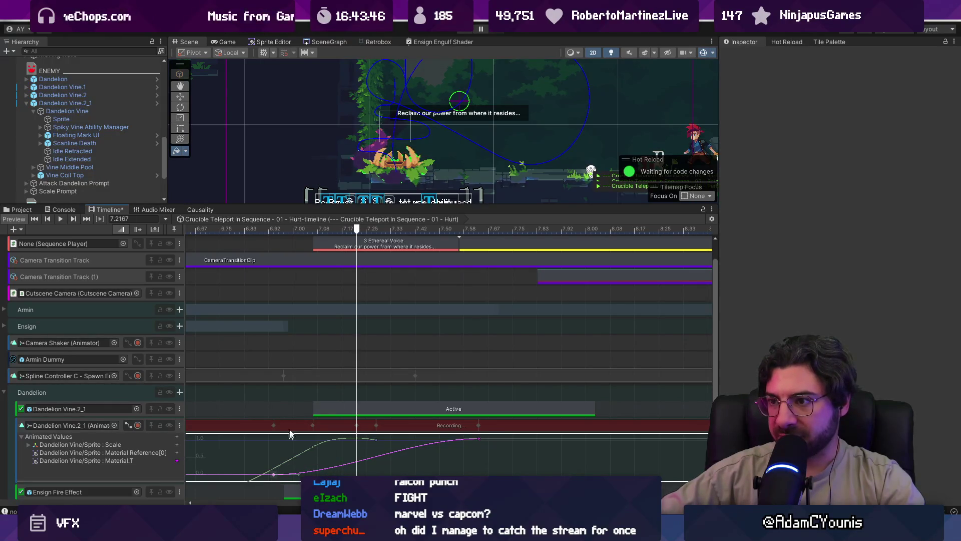
mouse_move(230, 228)
left_mouse_down()
mouse_move(405, 247)
mouse_move(275, 250)
mouse_move(346, 248)
mouse_move(287, 253)
mouse_move(264, 236)
mouse_move(417, 239)
mouse_move(328, 241)
mouse_move(405, 243)
mouse_move(359, 242)
mouse_move(376, 243)
left_mouse_up()
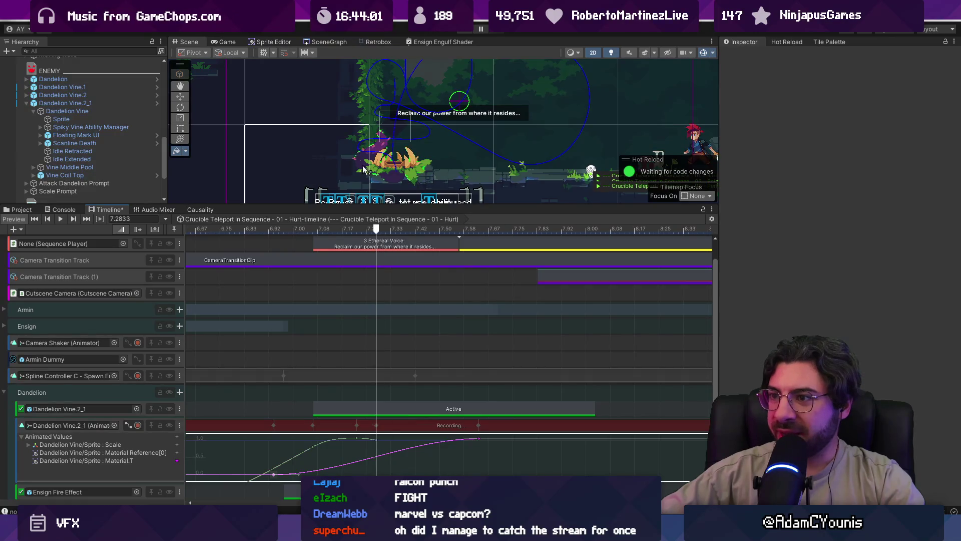
- Drag the Material.T end key back to about 7.38 and replay the fade
scroll(393, 150, "down", 1)
scroll(393, 150, "down", 1)
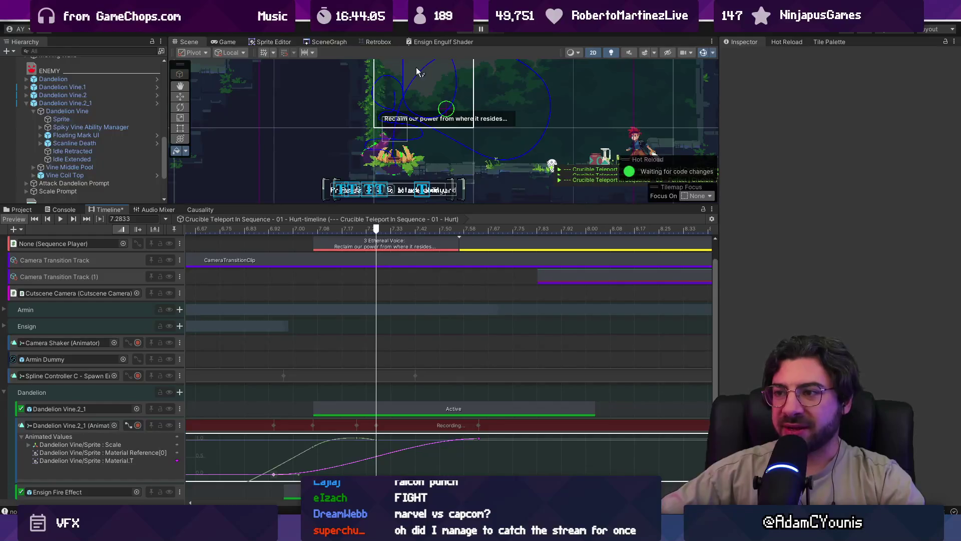
left_click_drag(378, 231, 399, 233)
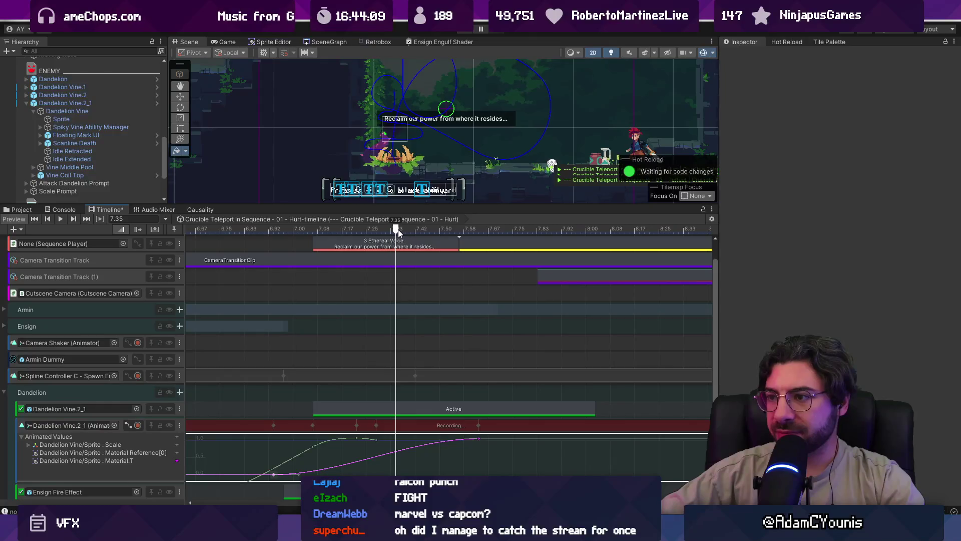
mouse_move(478, 439)
left_mouse_down()
mouse_move(395, 437)
mouse_move(391, 451)
left_mouse_up()
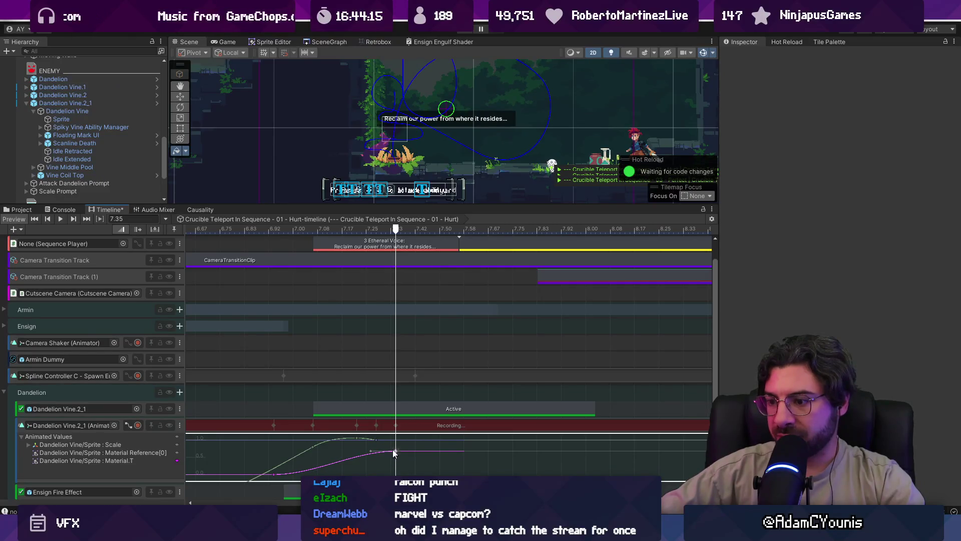
mouse_move(273, 230)
left_mouse_down()
mouse_move(394, 230)
mouse_move(333, 233)
mouse_move(331, 244)
mouse_move(395, 239)
mouse_move(302, 239)
mouse_move(396, 244)
left_mouse_up()
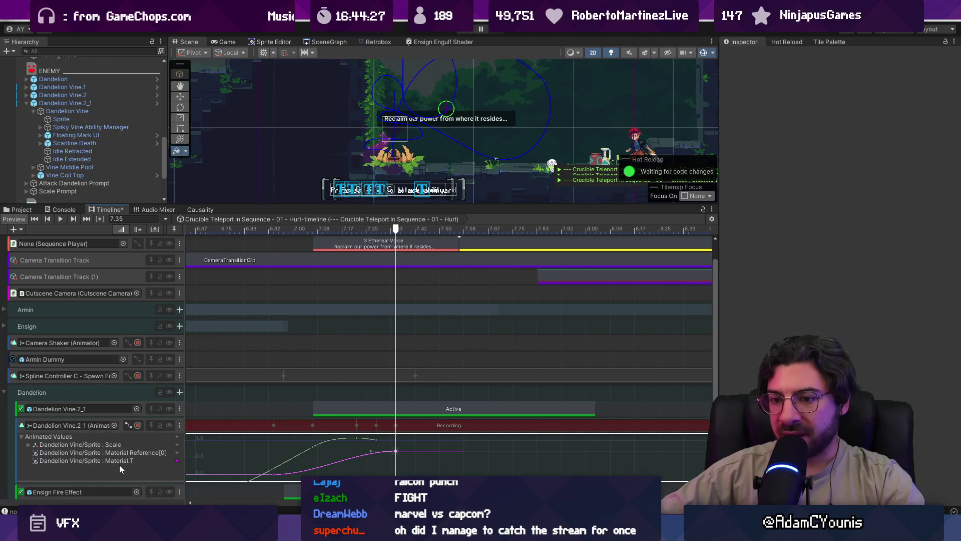
left_click(91, 424)
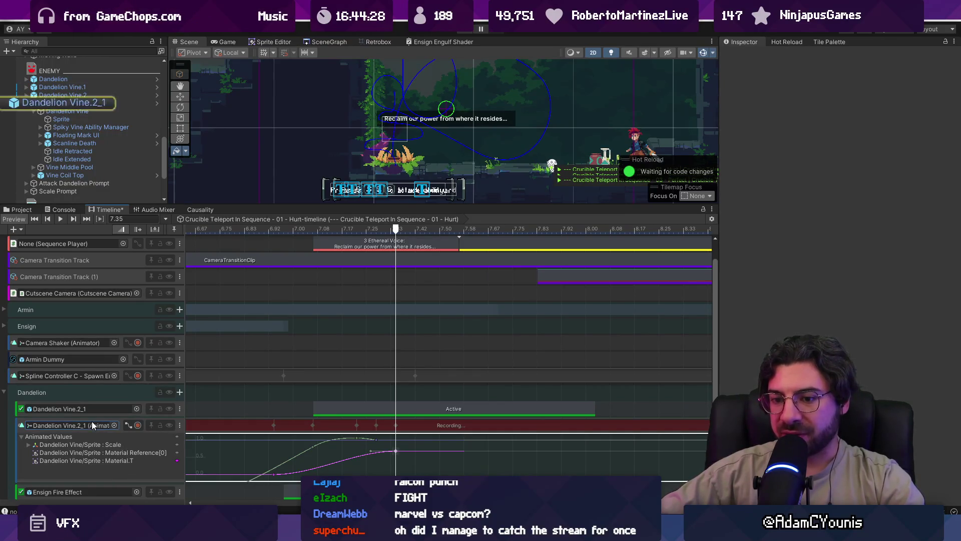
- Set the vine Sprite's Material to Ensign Engulf Material and open the Recorded_5 clip
left_click(71, 104)
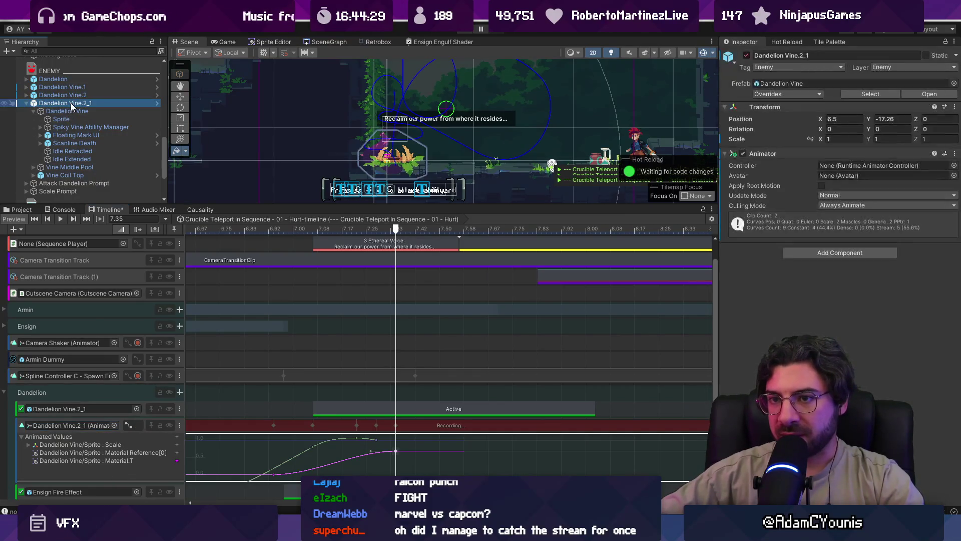
left_click(49, 121)
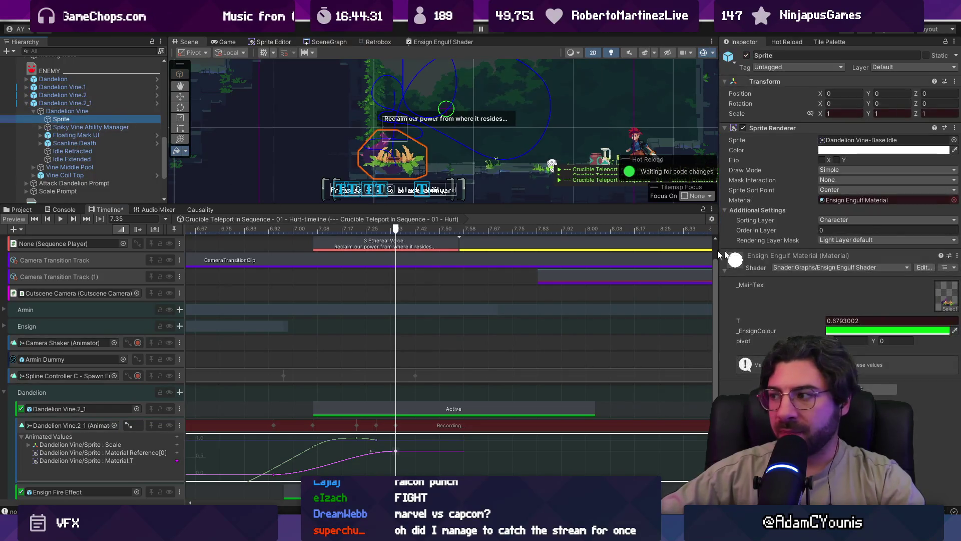
left_click(955, 200)
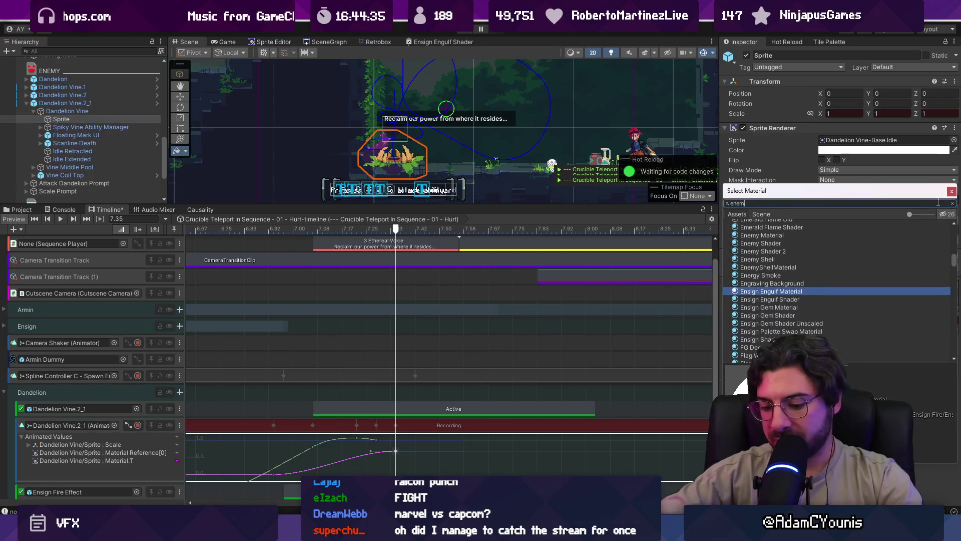
type("y ma")
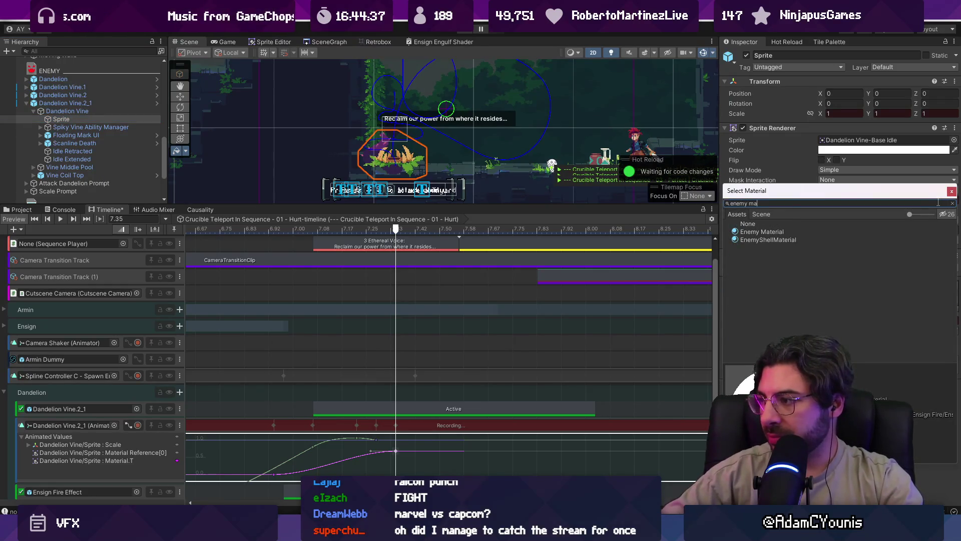
key("Escape")
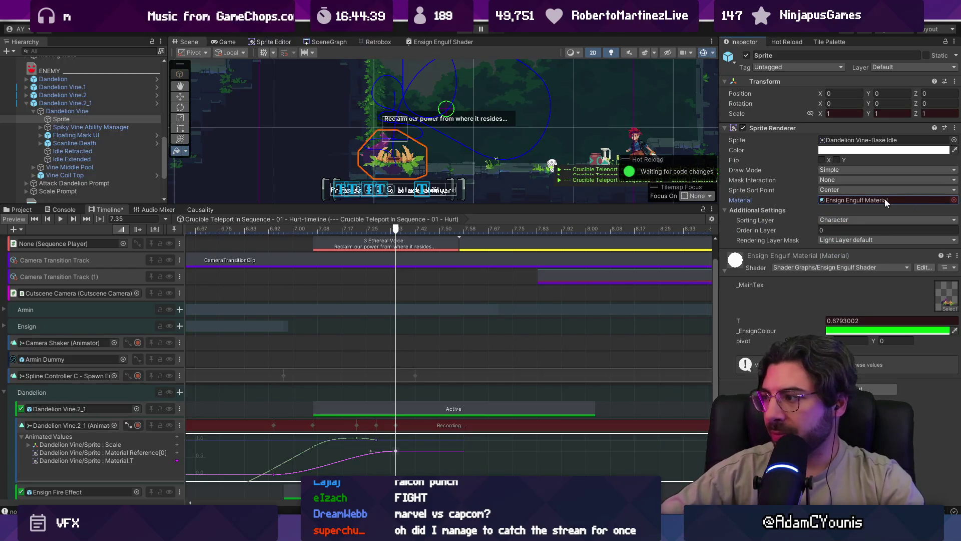
mouse_move(395, 229)
left_mouse_down()
mouse_move(406, 227)
mouse_move(376, 228)
mouse_move(422, 229)
mouse_move(398, 230)
left_mouse_up()
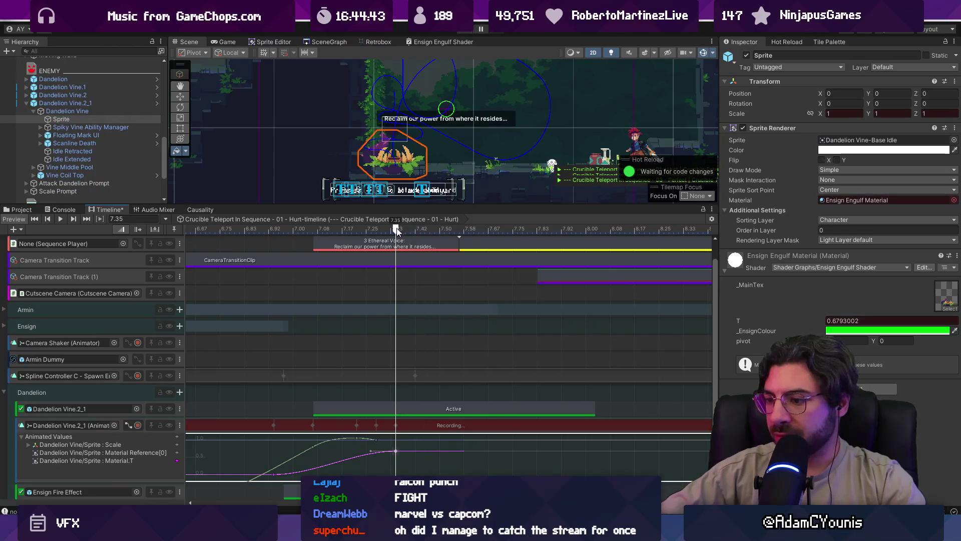
left_click(954, 201)
type("enemy ma")
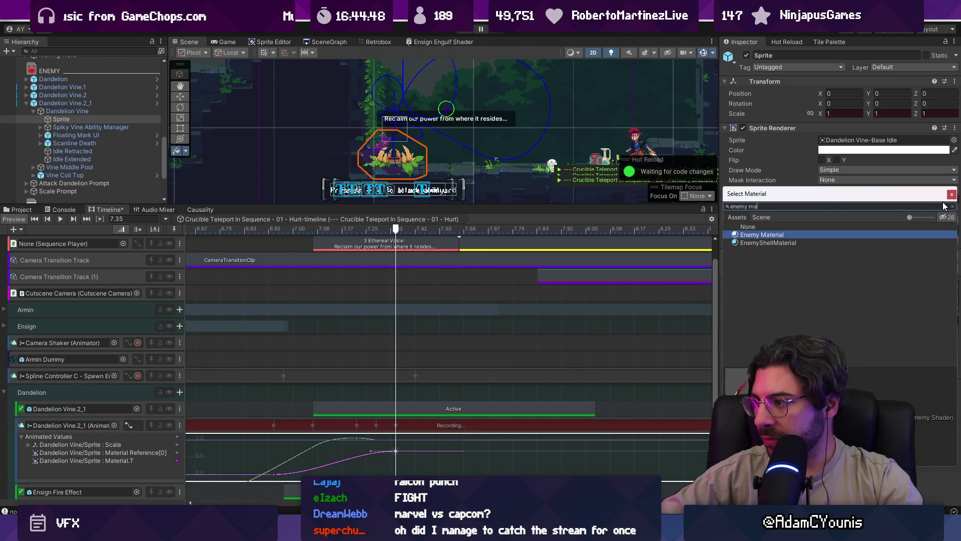
key("Return")
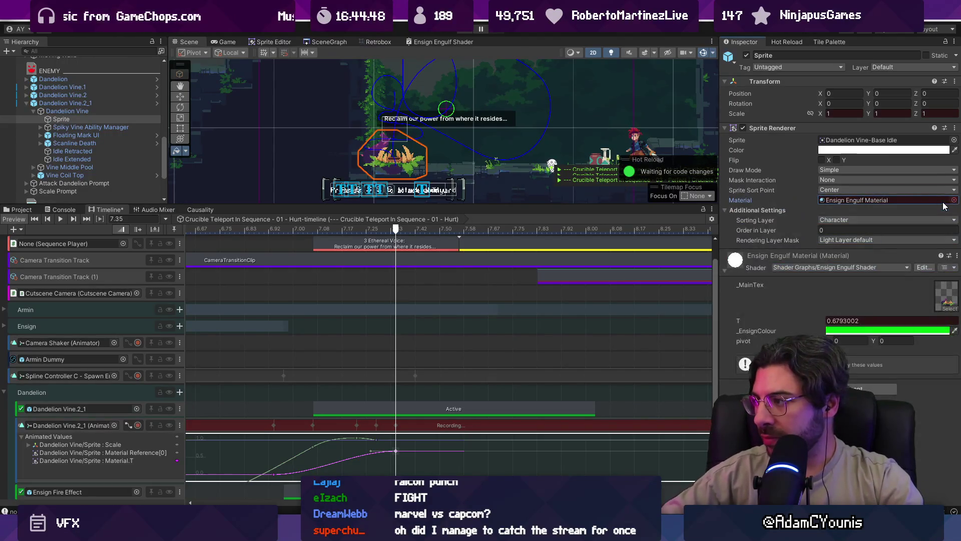
double_click(422, 425)
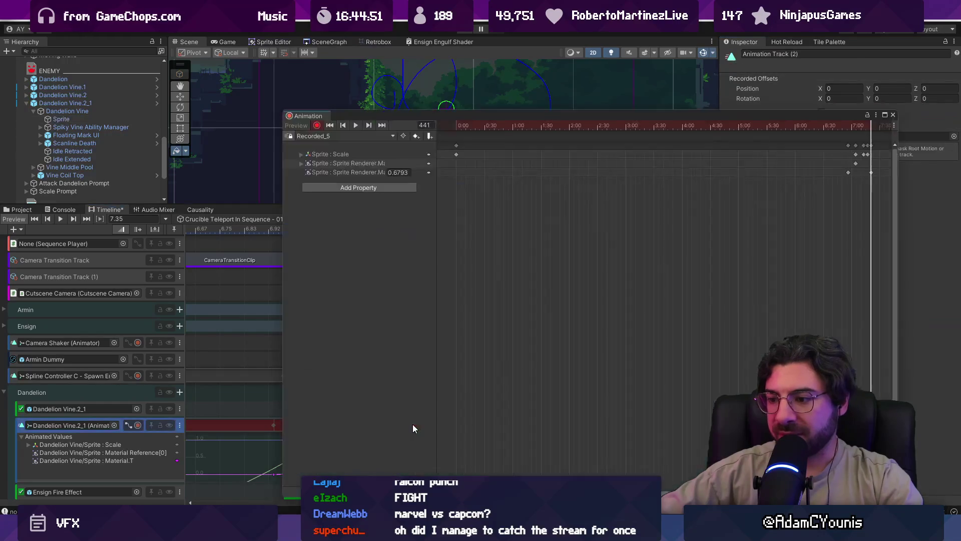
- Expand the Sprite Renderer material rows and bring the clip's keyframes into view
left_click(302, 164)
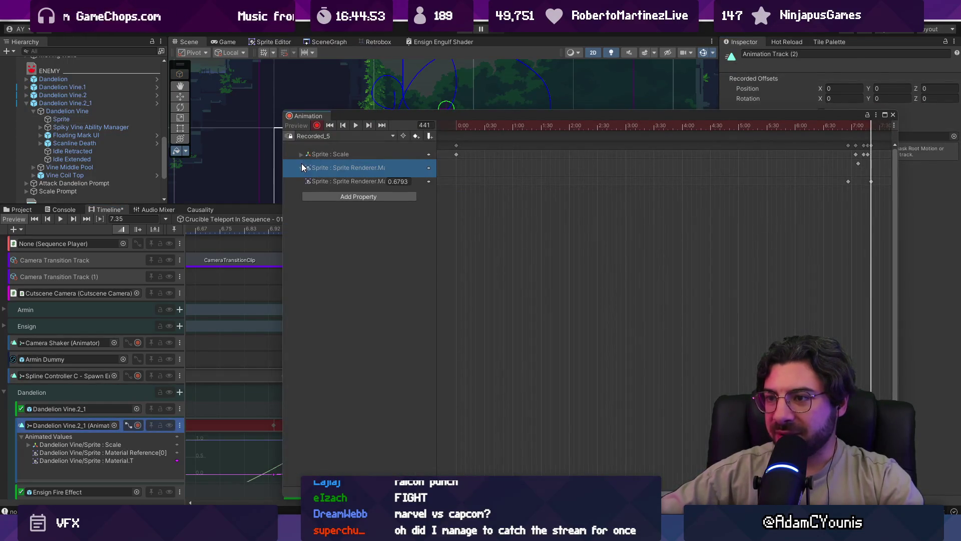
left_click(870, 168)
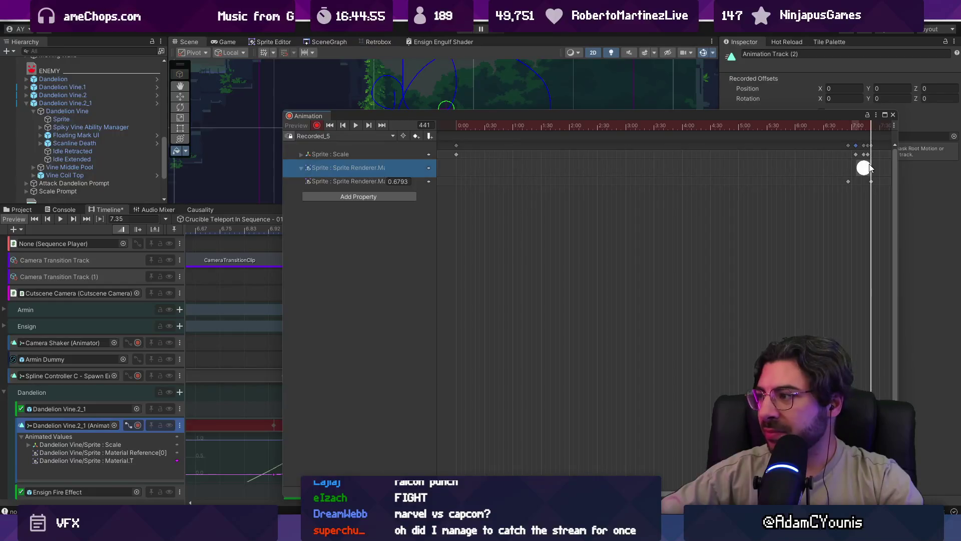
left_click_drag(858, 169, 503, 188)
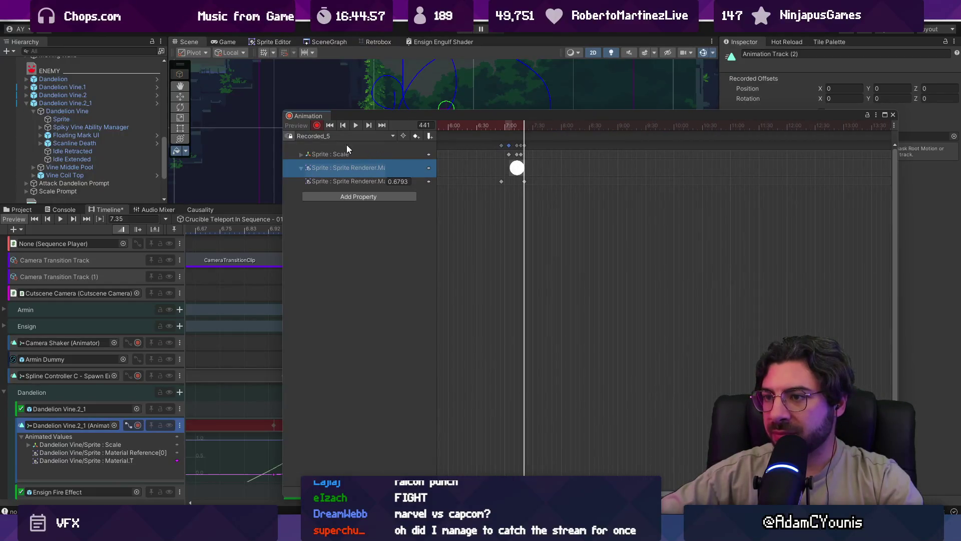
left_click(518, 170)
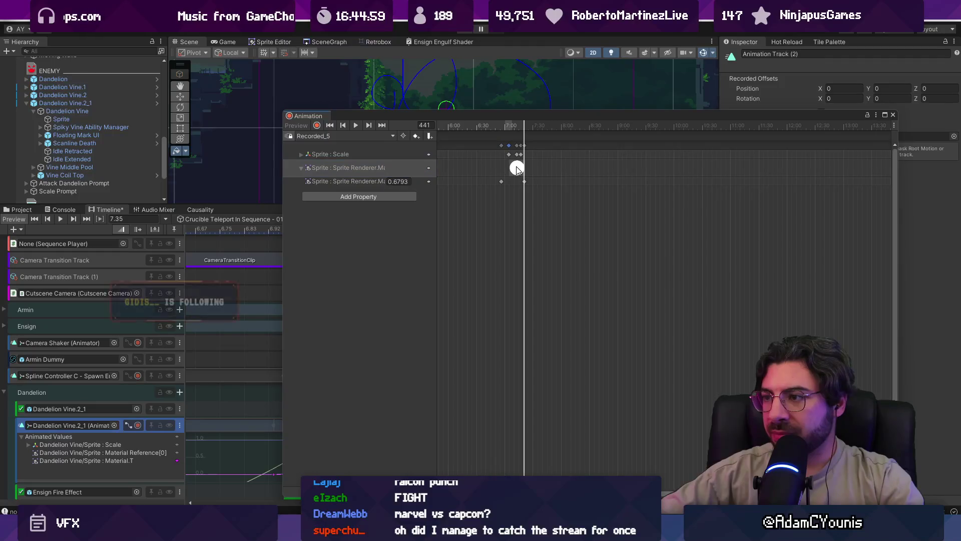
left_click(517, 169)
left_click(516, 167)
scroll(509, 170, "up", 3)
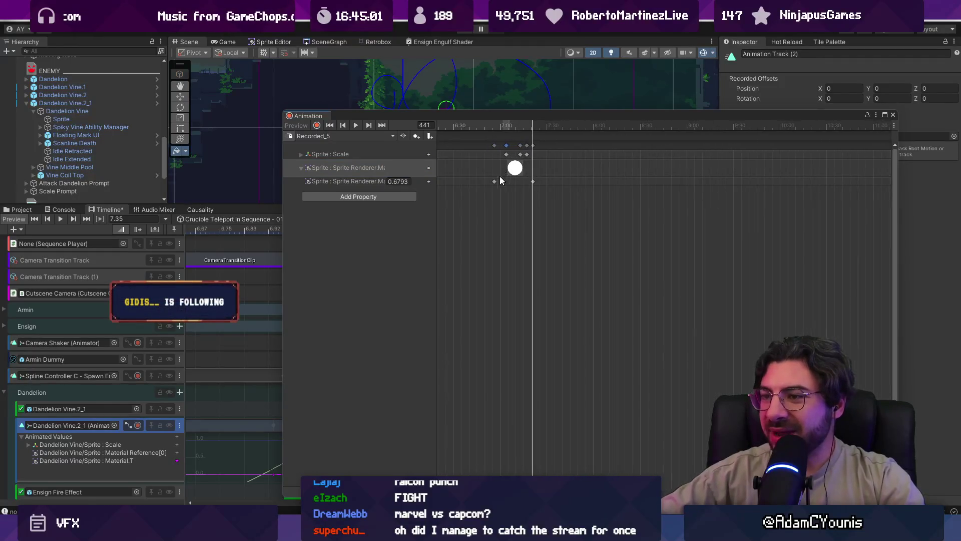
mouse_move(437, 165)
left_mouse_down()
mouse_move(550, 166)
mouse_move(535, 166)
left_mouse_up()
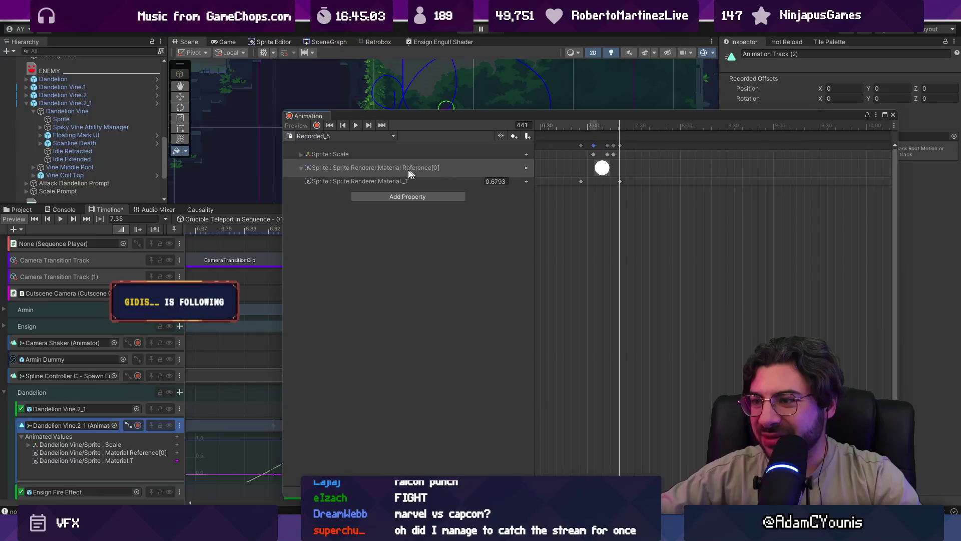
- Inspect the Material Reference[0] keyframe's options, then close the Recorded_5 clip
left_click(301, 168)
left_click(301, 164)
left_click(602, 169)
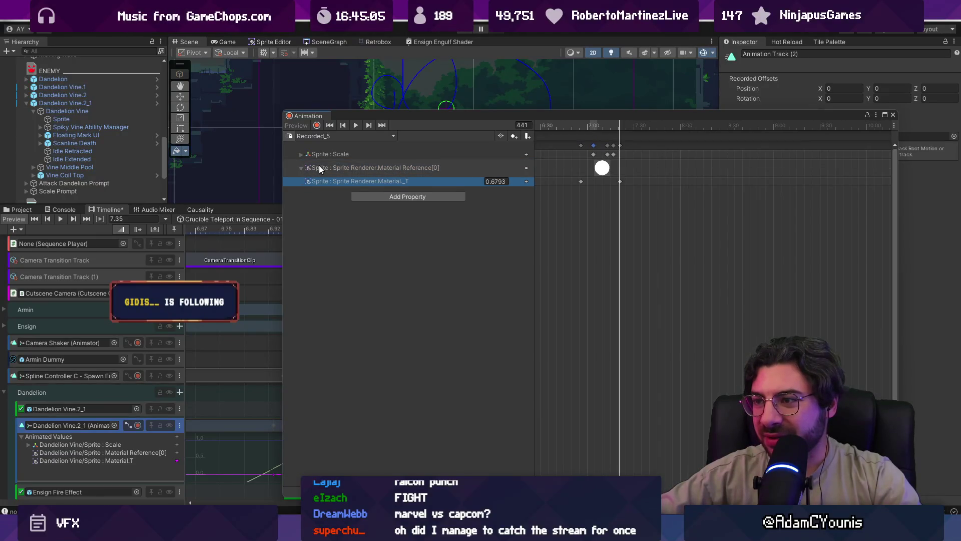
right_click(602, 168)
left_click(596, 167)
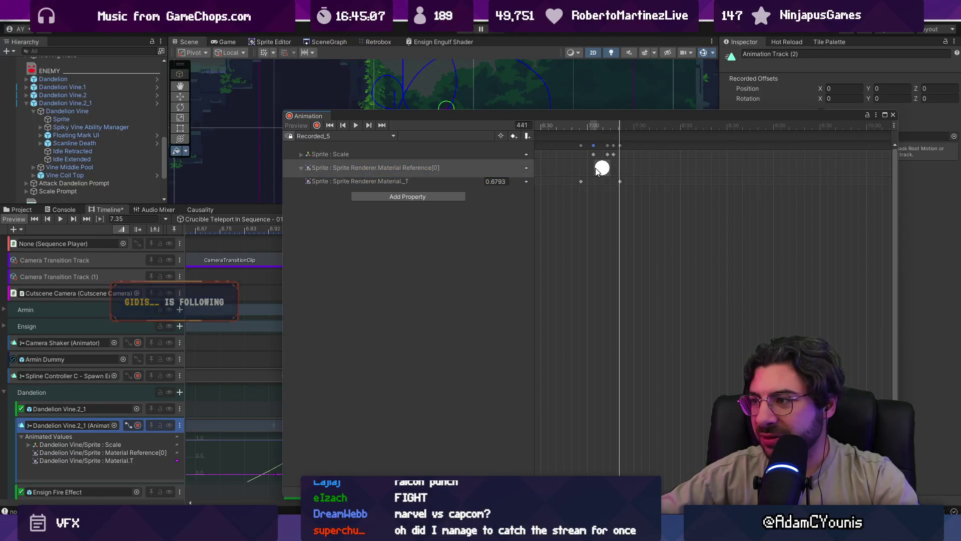
left_click(892, 114)
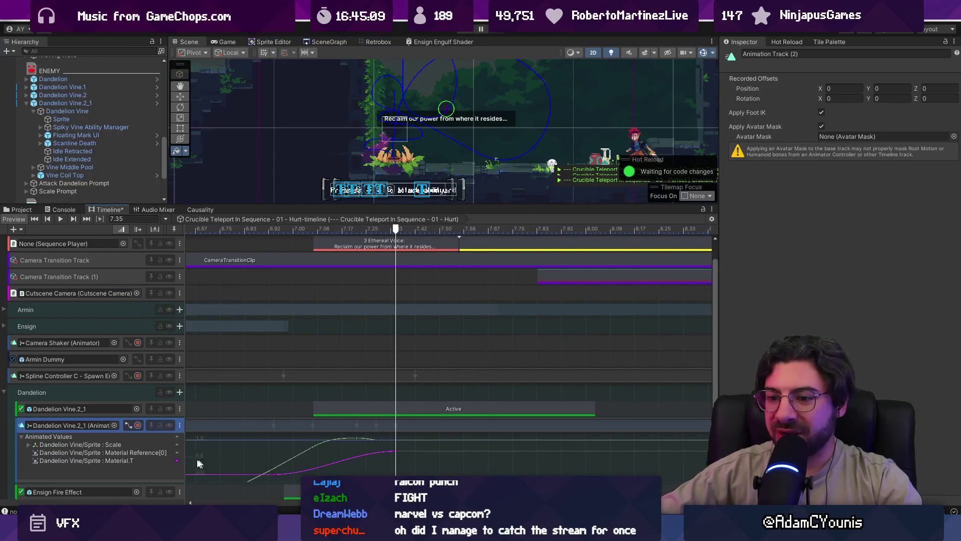
- Check the Material.T and Material Reference curves, then turn recording back on for the Dandelion Vine.2_1 track
left_click(130, 461)
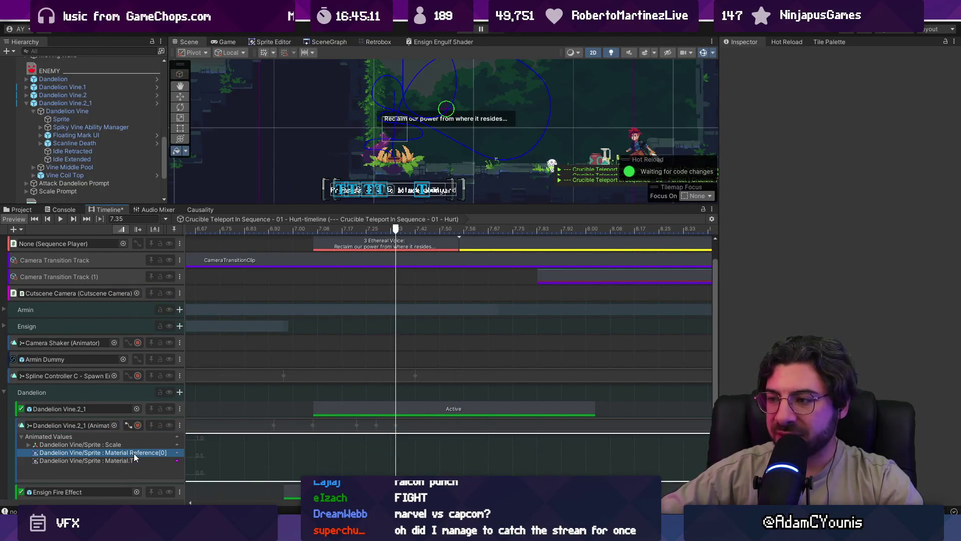
left_click(129, 452)
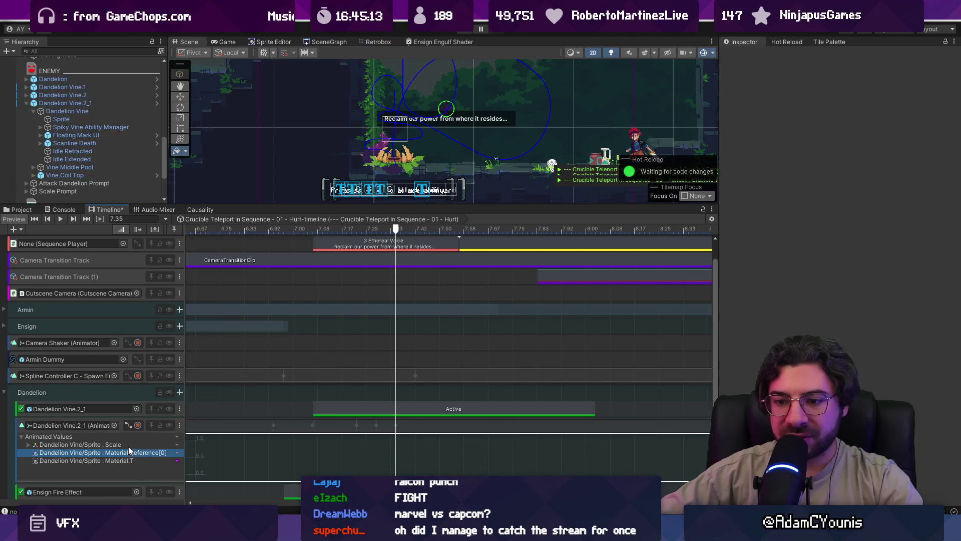
double_click(397, 425)
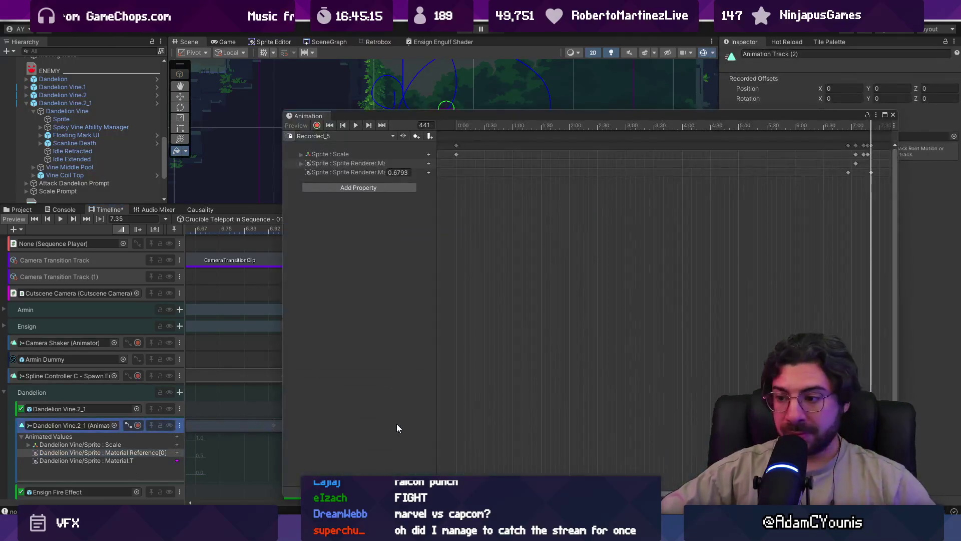
left_click(893, 116)
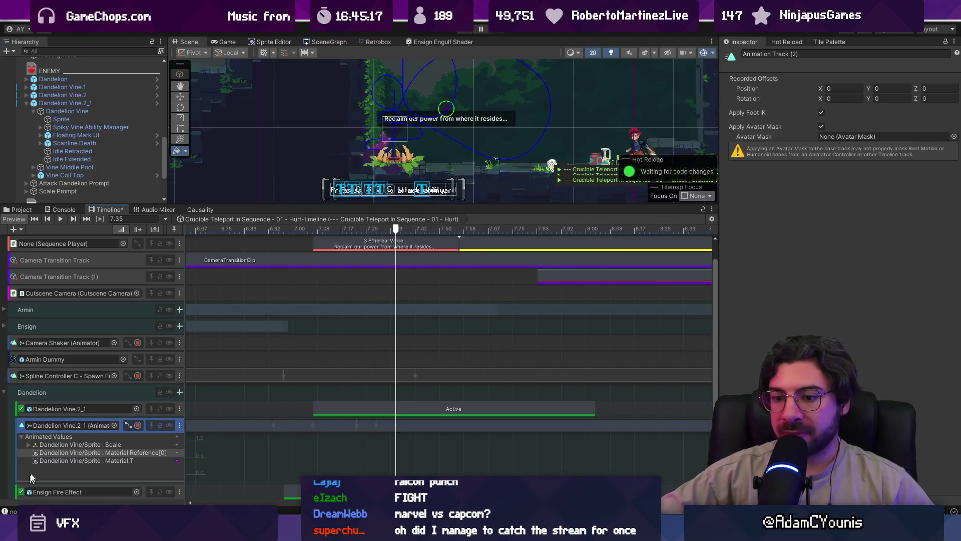
left_click(137, 425)
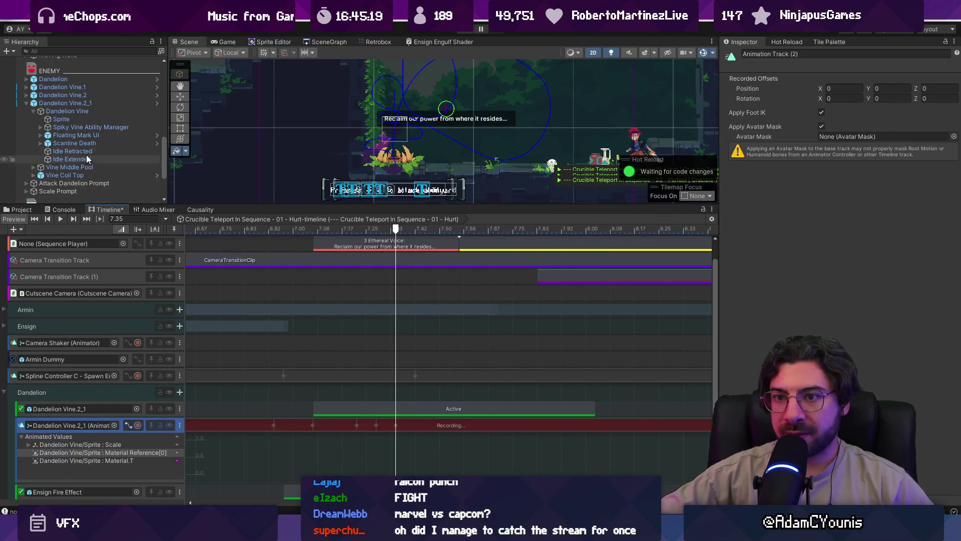
left_click(82, 120)
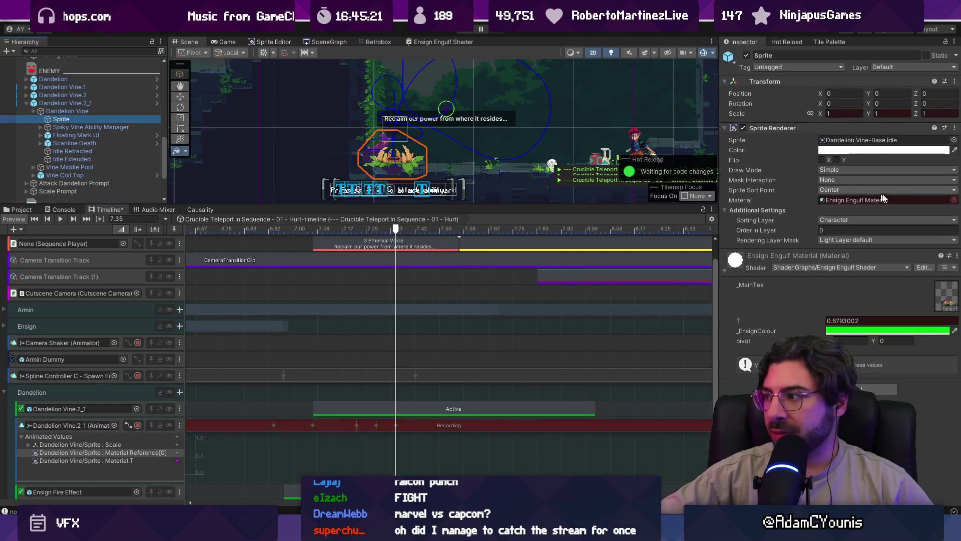
left_click(954, 200)
type("nemt")
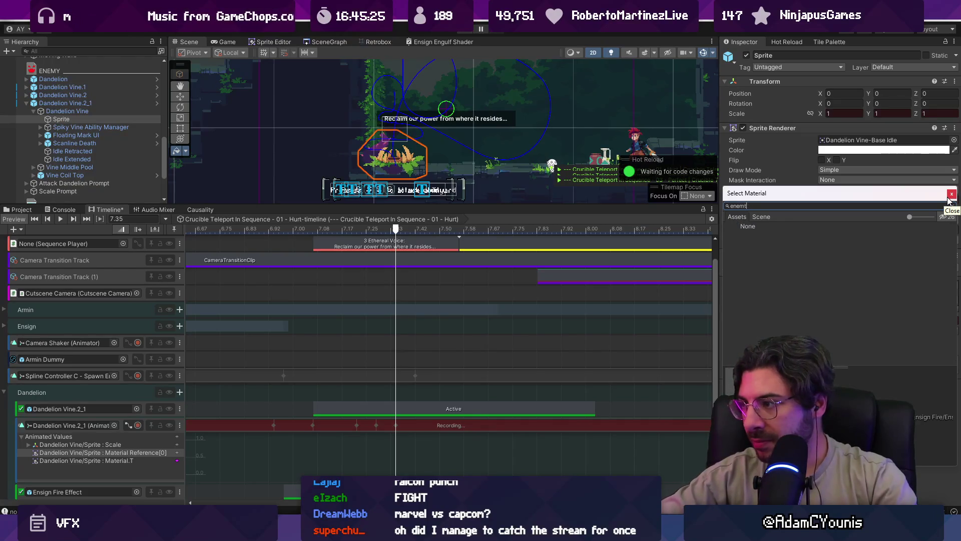
type("y maial")
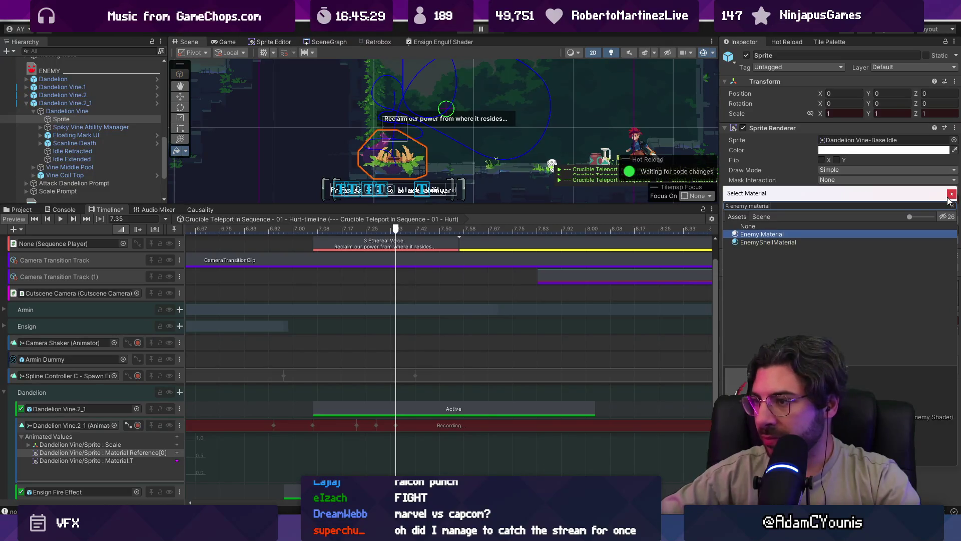
left_click(948, 198)
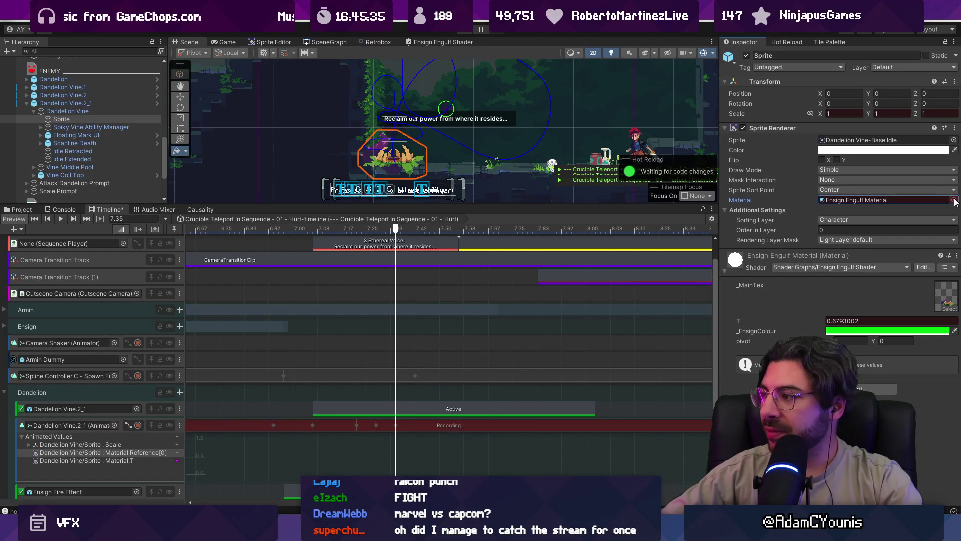
left_click(954, 200)
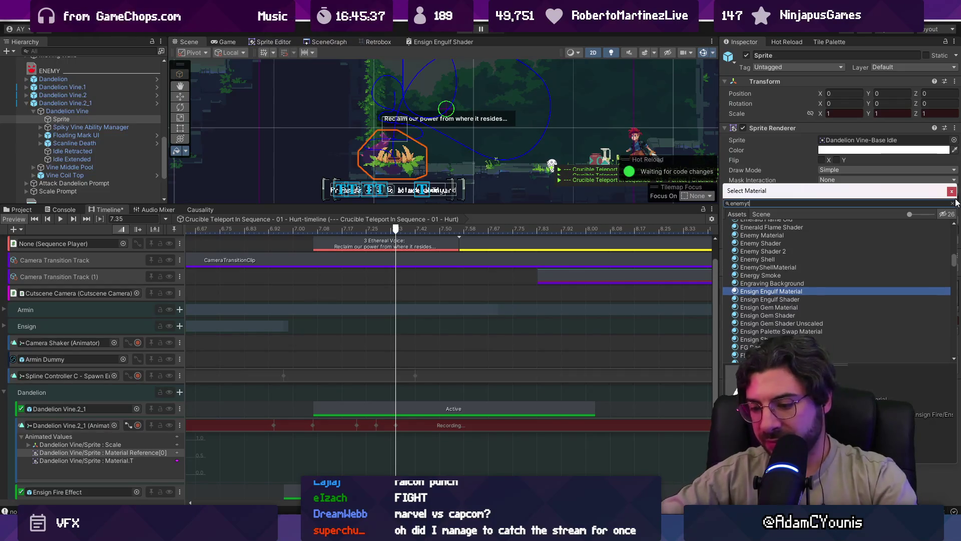
type("yt m")
key("BackSpace")
key("BackSpace")
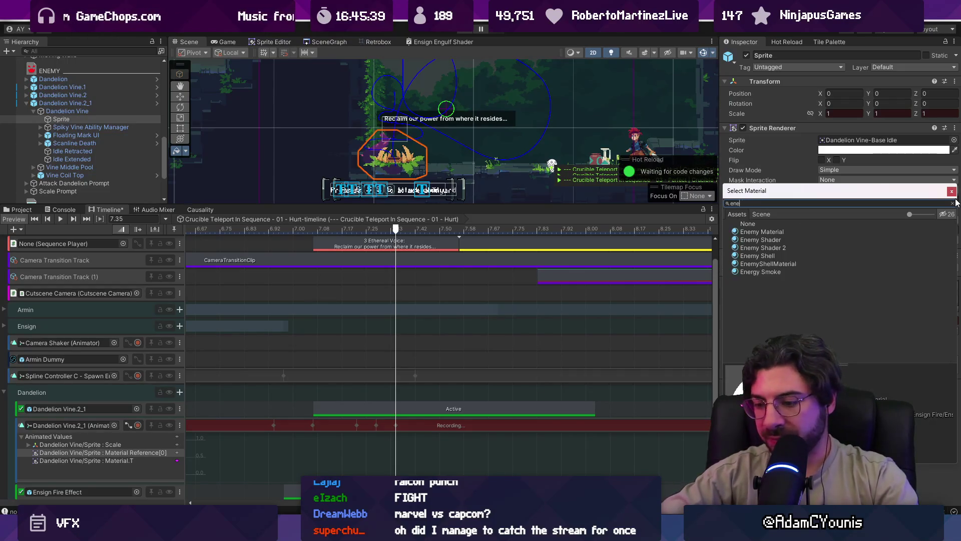
type("my mater")
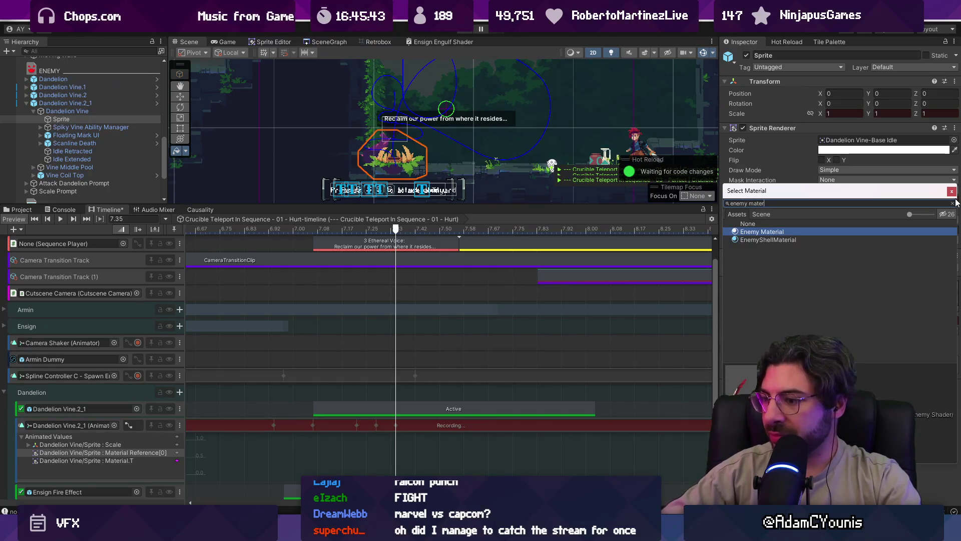
key("Escape")
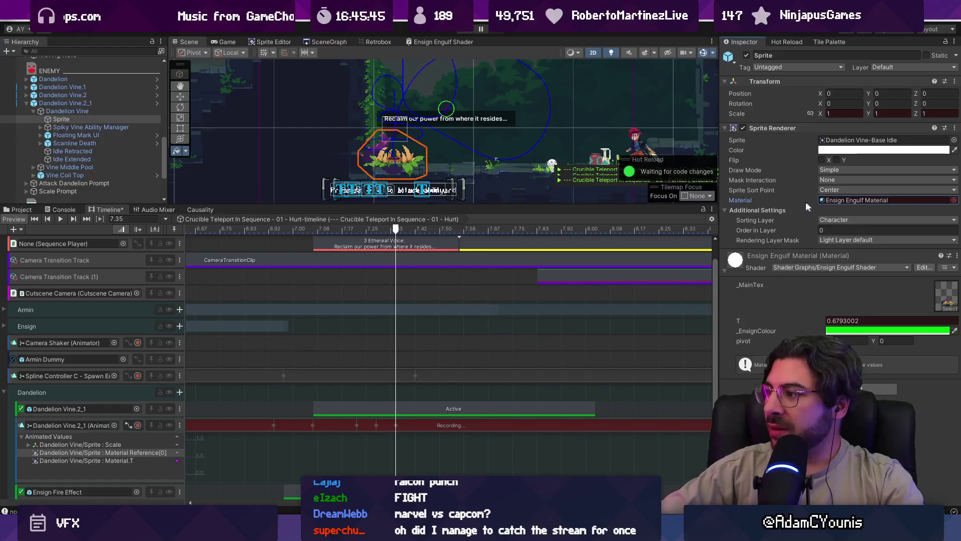
left_click_drag(396, 229, 396, 229)
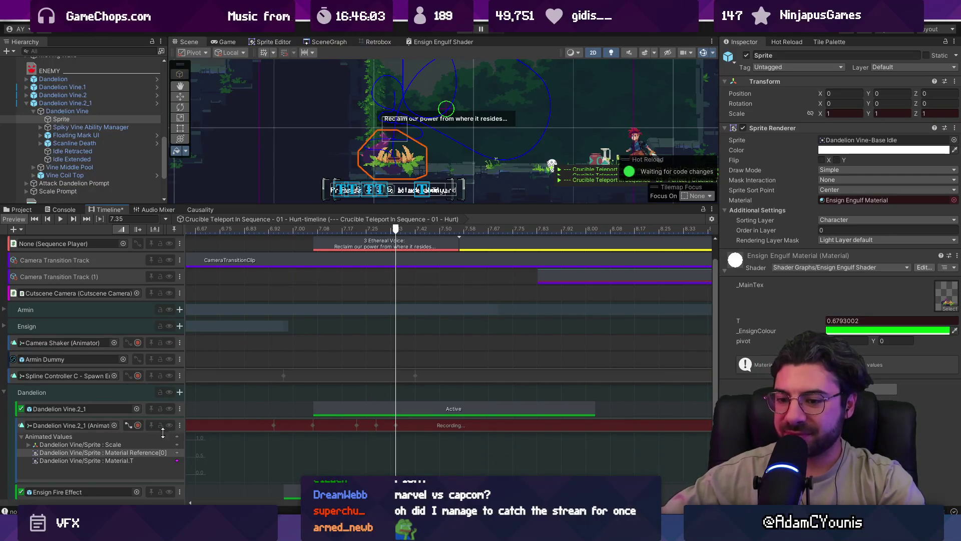
- Select the Dandelion Vine.2_1 animation track and move the playhead back to 7.2833
left_click(401, 431)
left_click_drag(401, 233, 376, 230)
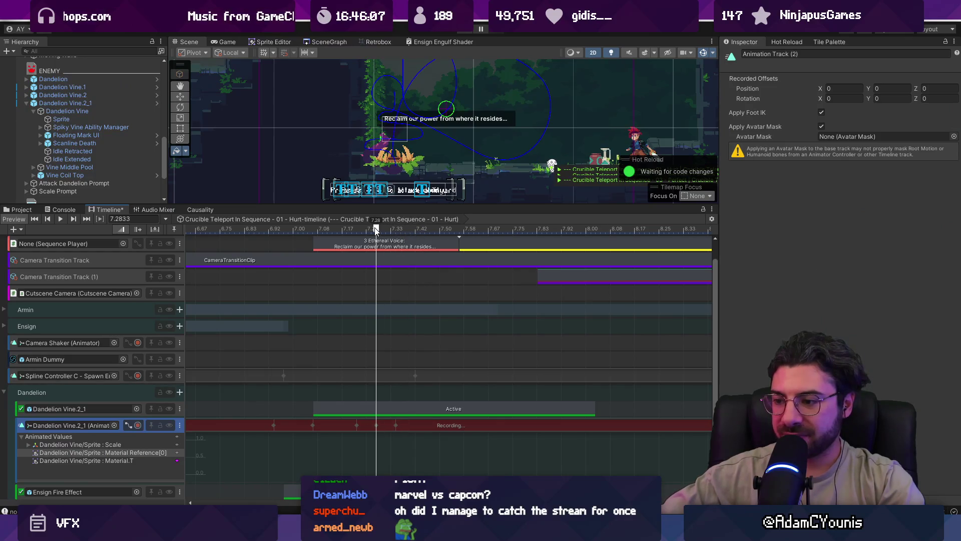
- Delete the Material Reference and Material._T properties from the Recorded_5 clip, leaving only Scale
double_click(236, 423)
left_click(301, 163)
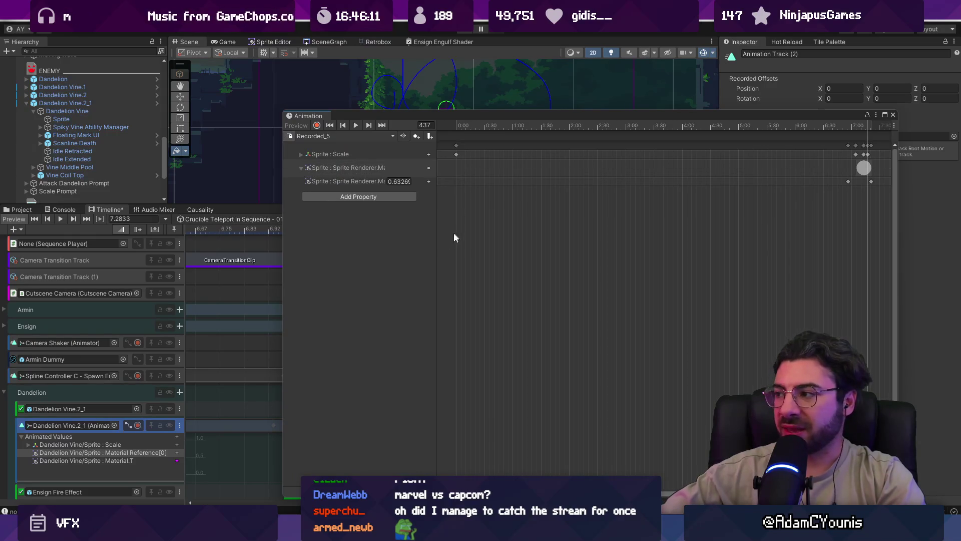
left_click_drag(438, 223, 496, 224)
left_click(404, 166)
key("Delete")
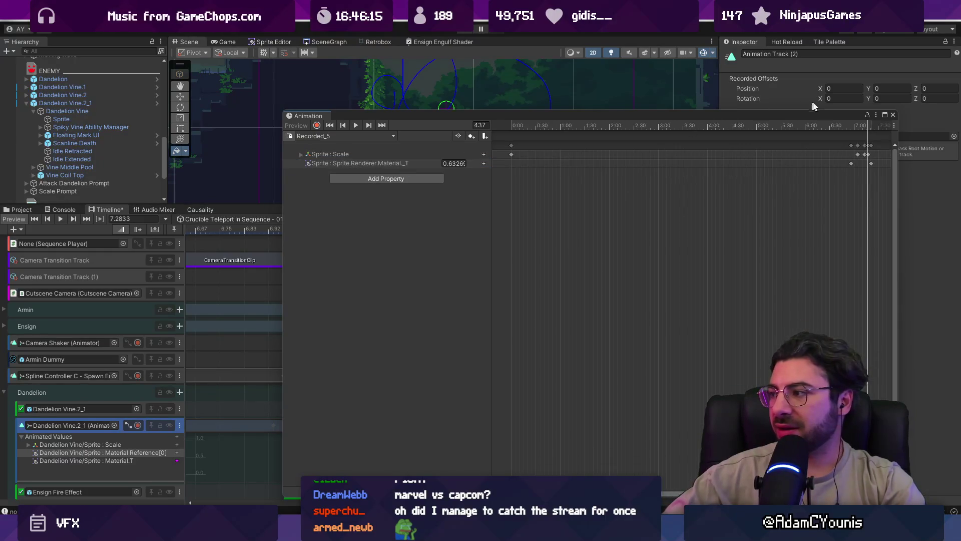
left_click(390, 164)
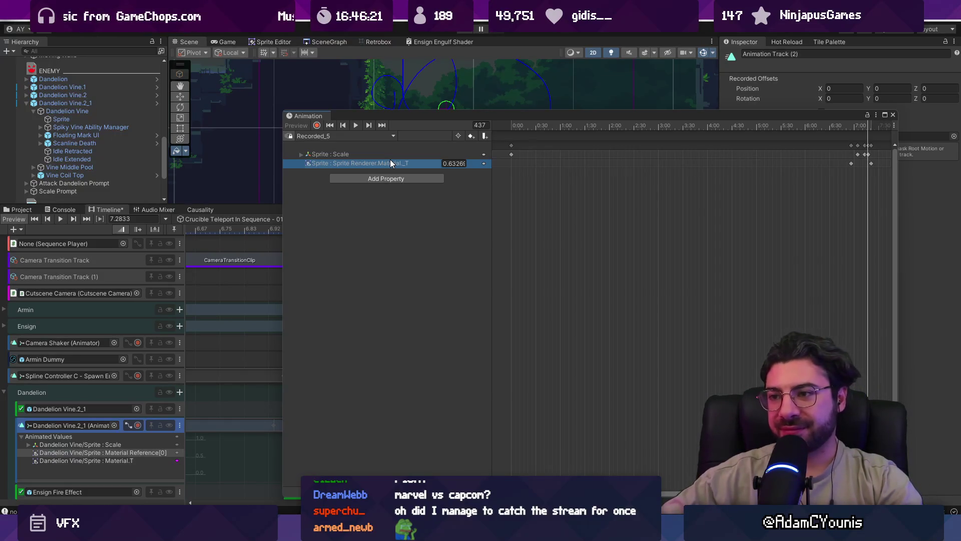
key("Delete")
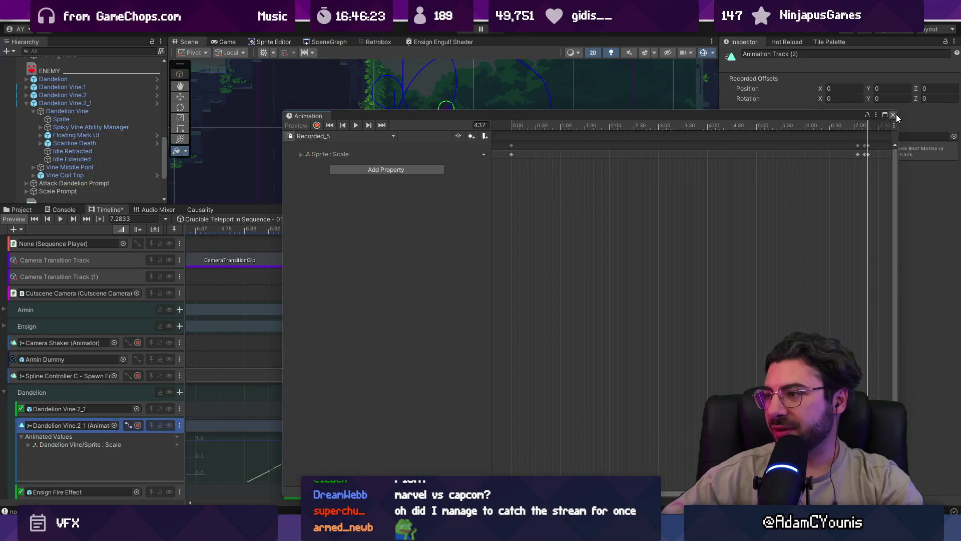
left_click(893, 115)
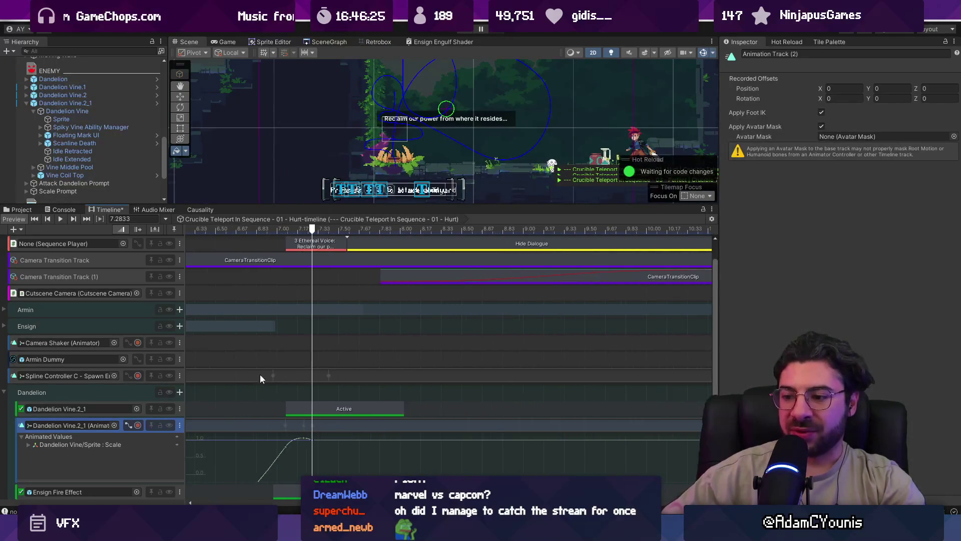
- Lower the Scene/Timeline splitter to enlarge the Scene view and zoom in on the dandelion vine
scroll(261, 400, "left", 1)
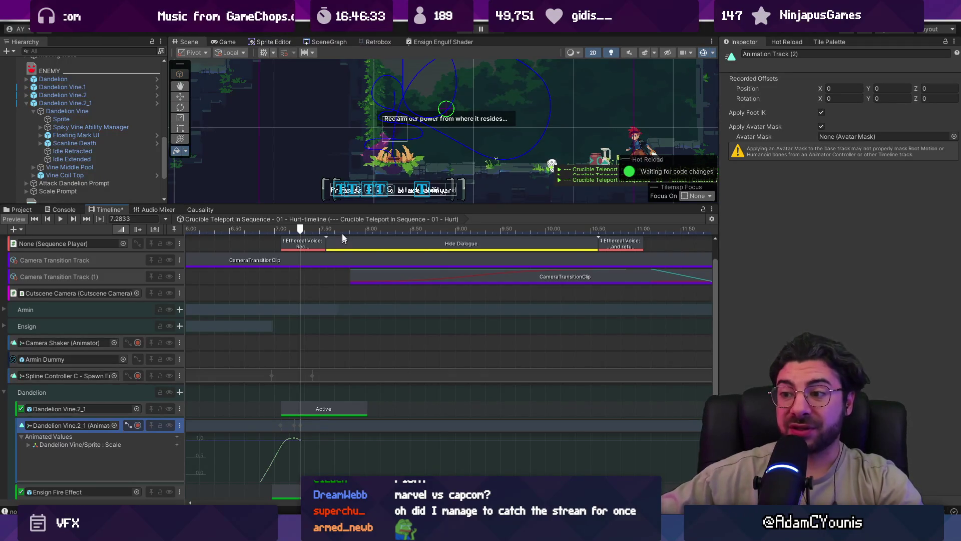
left_click_drag(337, 205, 336, 227)
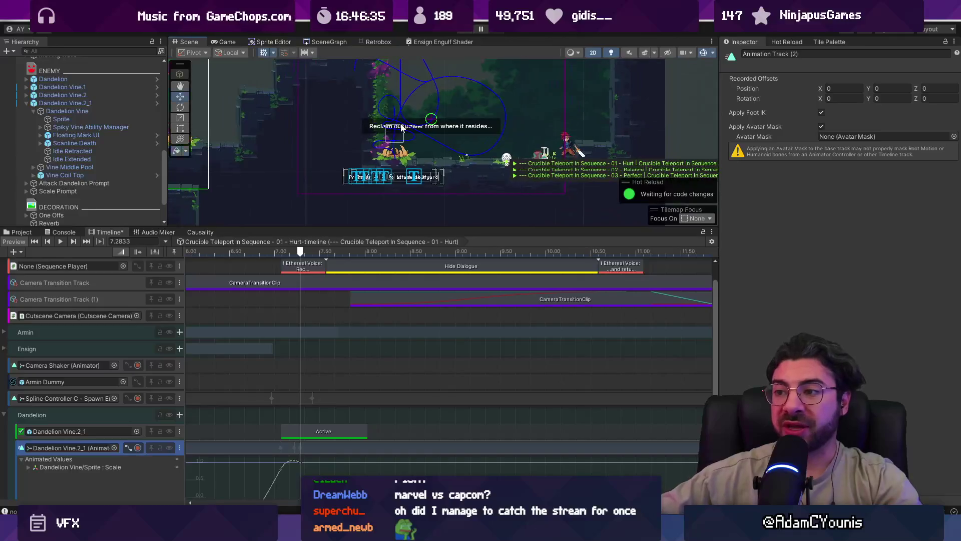
scroll(341, 196, "up", 3)
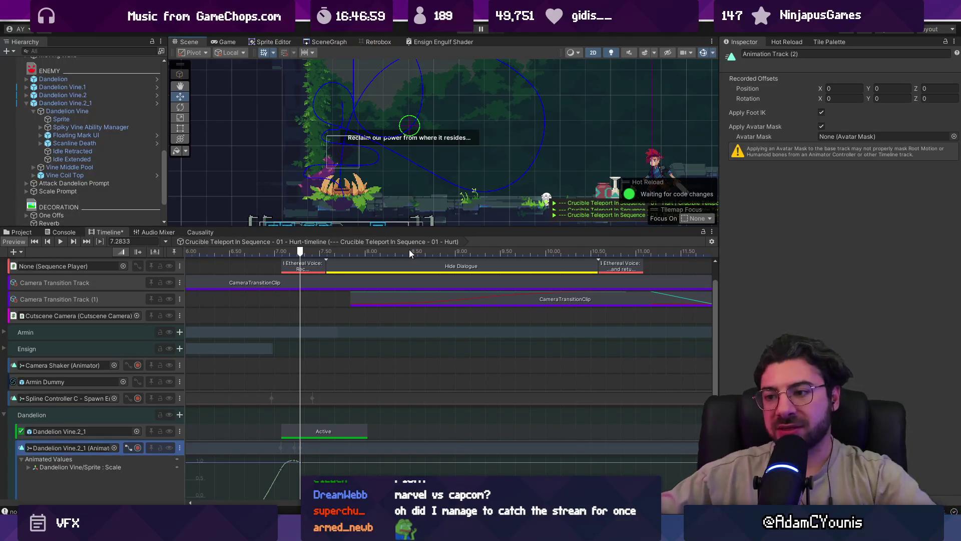
- Enlarge the Scene view further and select Dandelion Vine.2_1, collapsing its child objects
left_click_drag(414, 223, 423, 288)
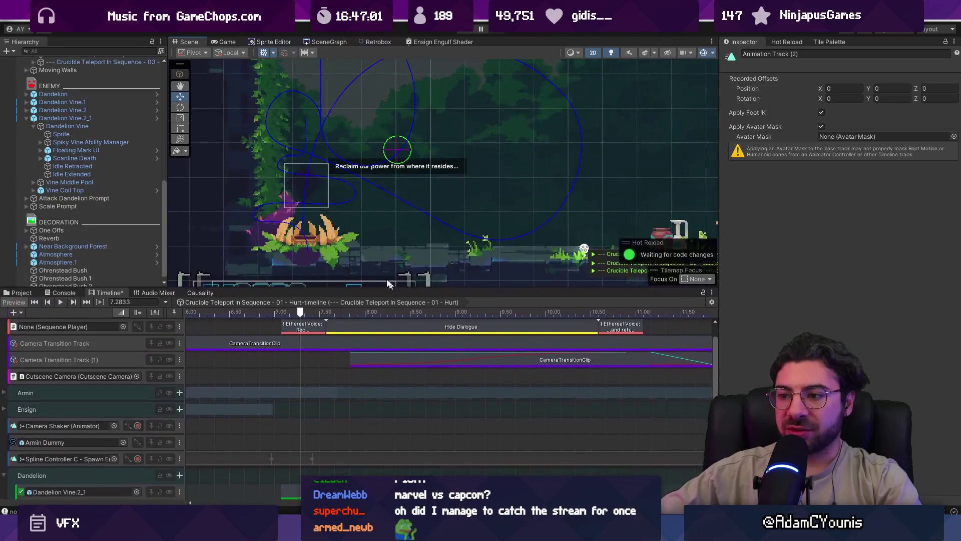
scroll(362, 188, "down", 3)
scroll(365, 200, "up", 3)
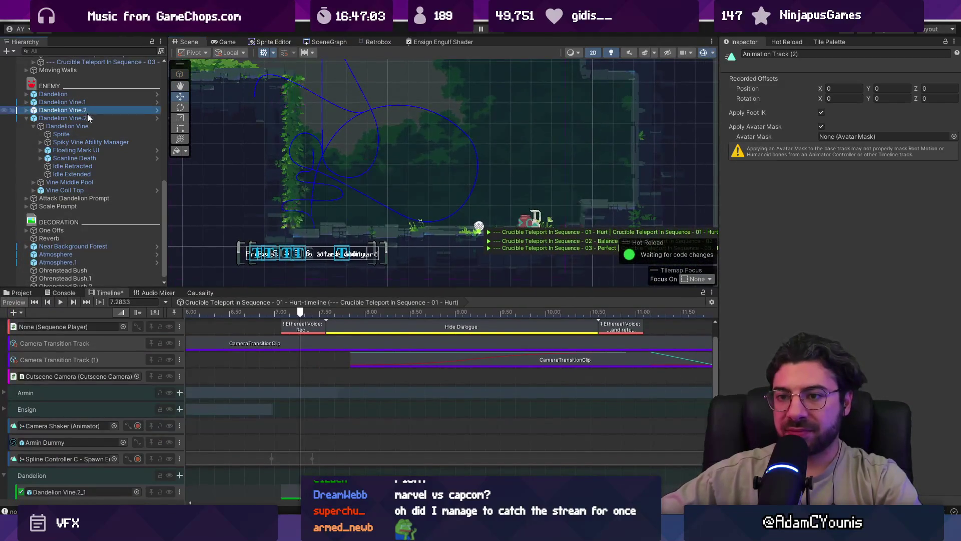
left_click(60, 119)
left_click(26, 118)
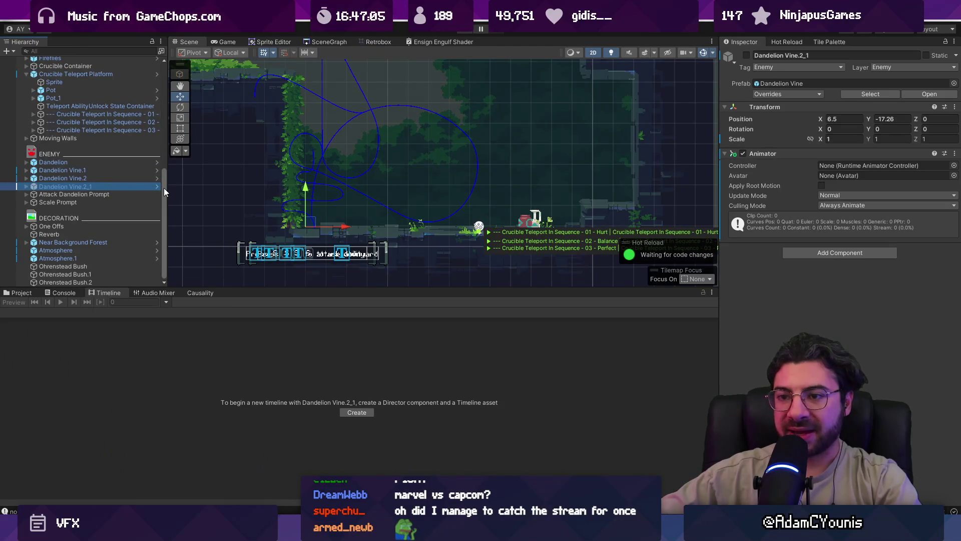
- Show the Project files in the lower panel, toggle Dandelion Vine.2_1's foldout, then switch to the browser
left_click(19, 292)
scroll(210, 216, "down", 2)
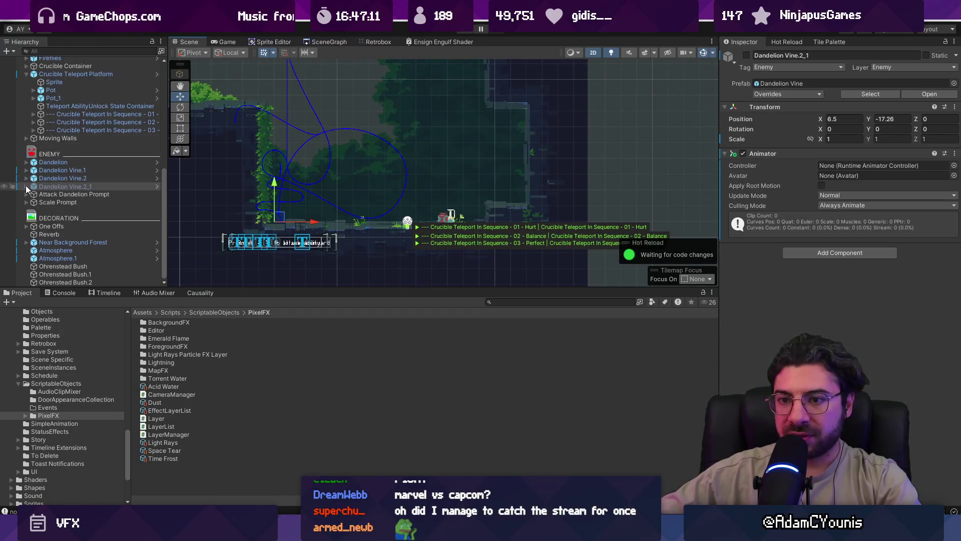
left_click(26, 187)
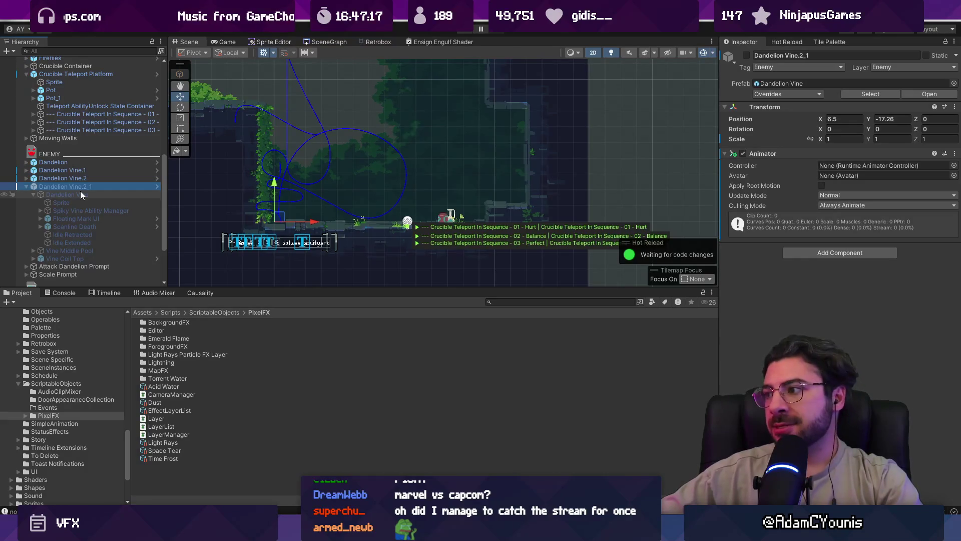
left_click(26, 186)
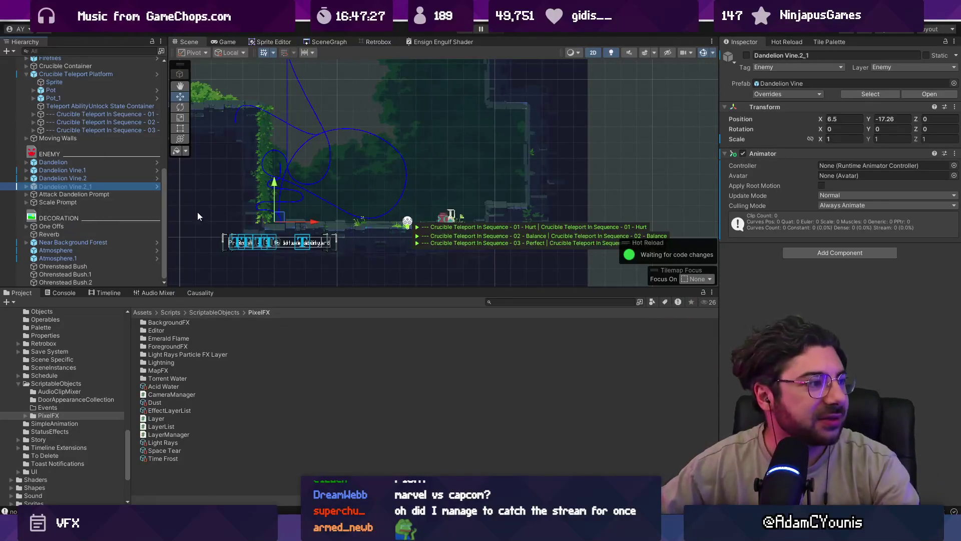
key("alt+Tab")
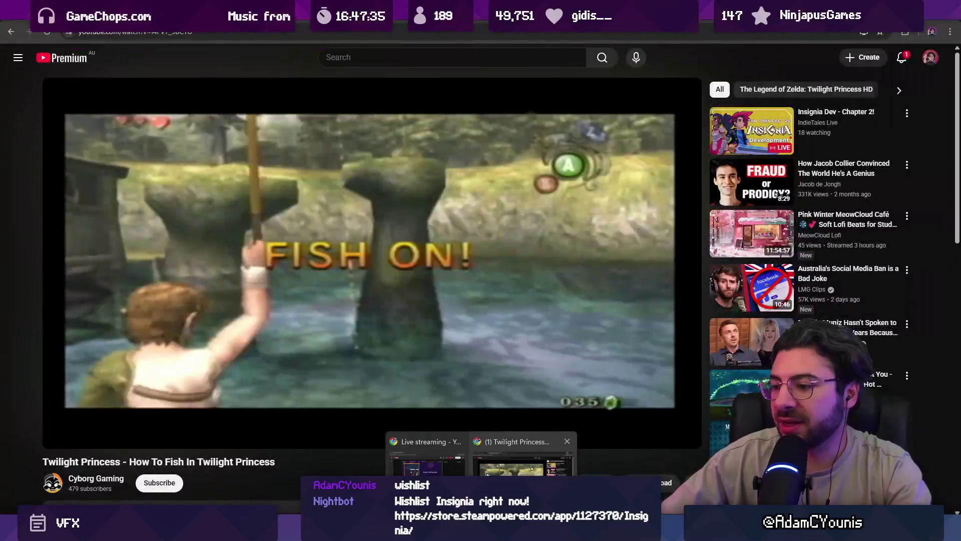
- Go to Twitch's Software and Game Development category via the 'tw' suggestion and browse its live channels
key("ctrl+l")
type("tw")
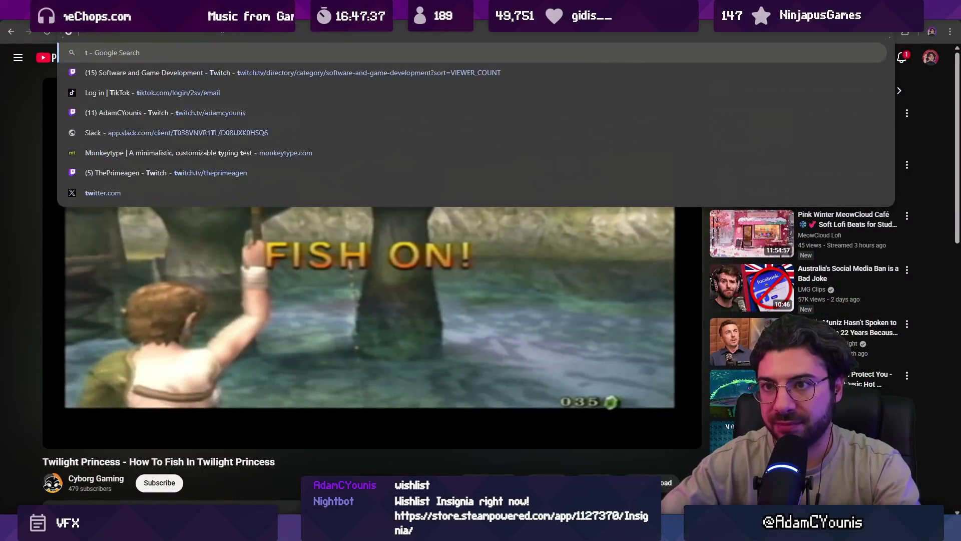
key("Return")
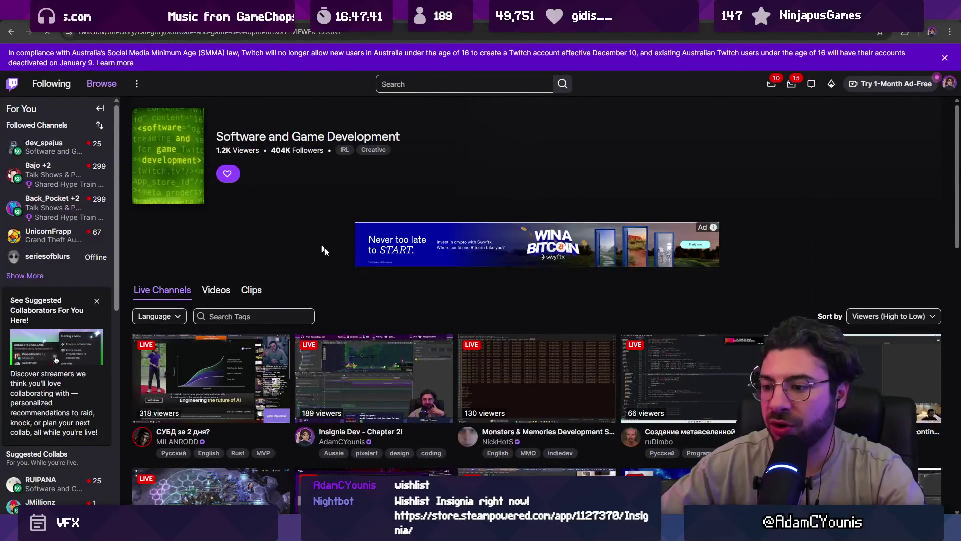
scroll(325, 251, "down", 3)
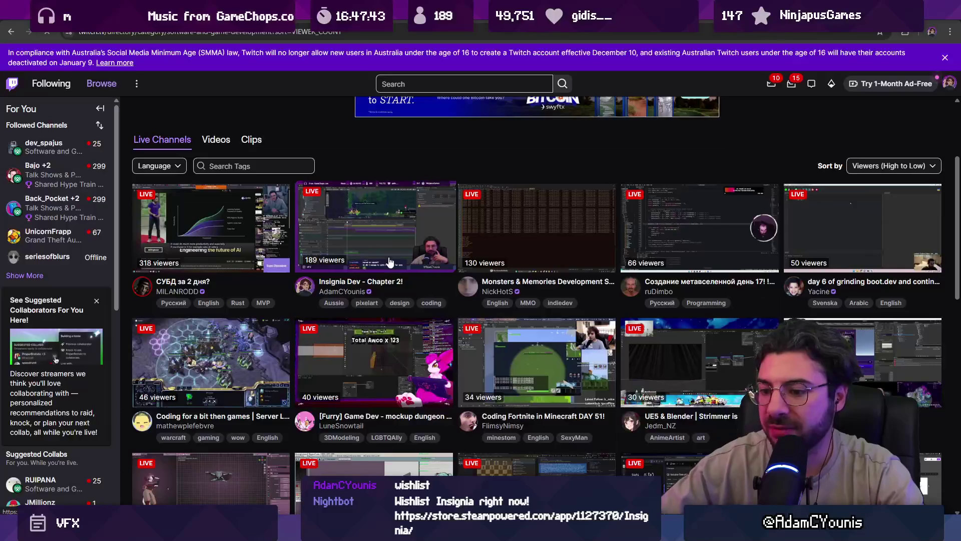
scroll(381, 259, "down", 1)
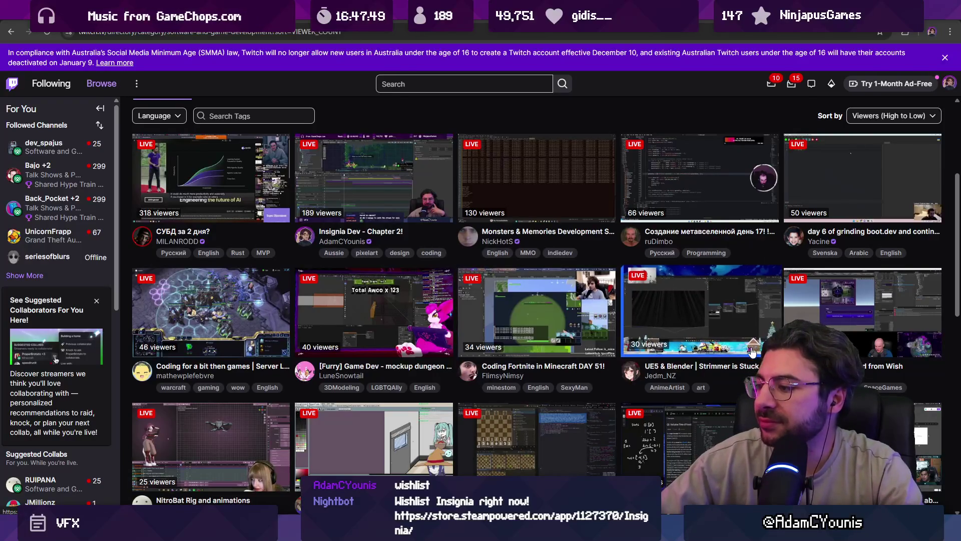
scroll(332, 343, "down", 1)
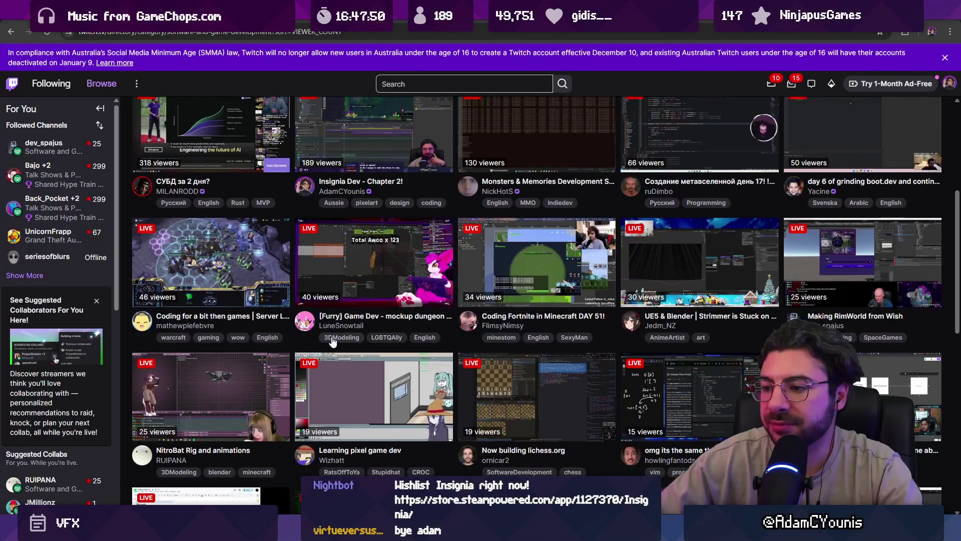
scroll(332, 343, "up", 1)
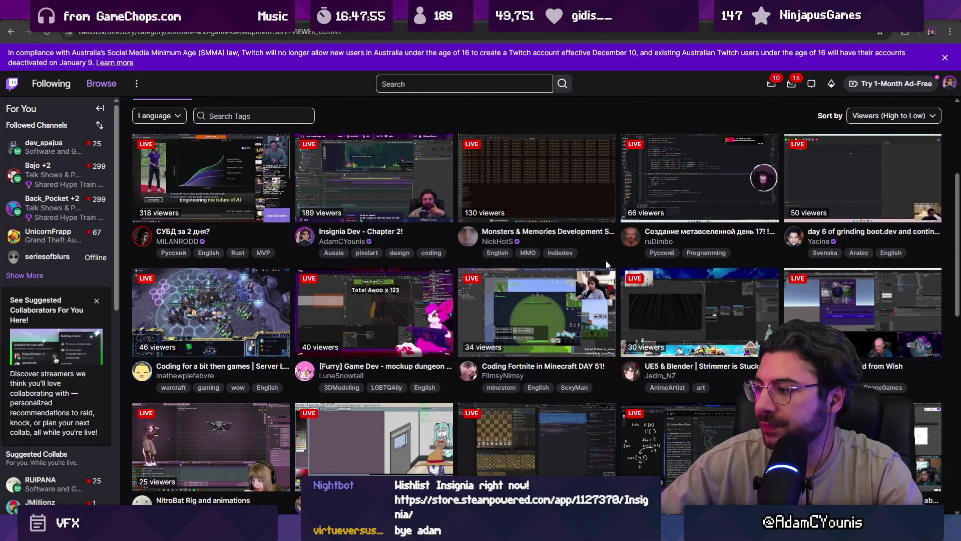
scroll(819, 224, "up", 3)
scroll(817, 223, "down", 5)
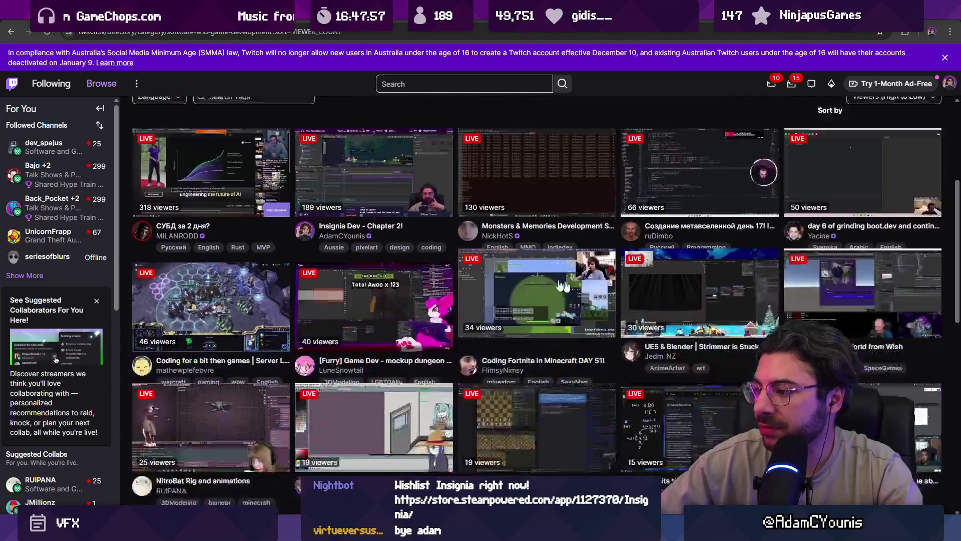